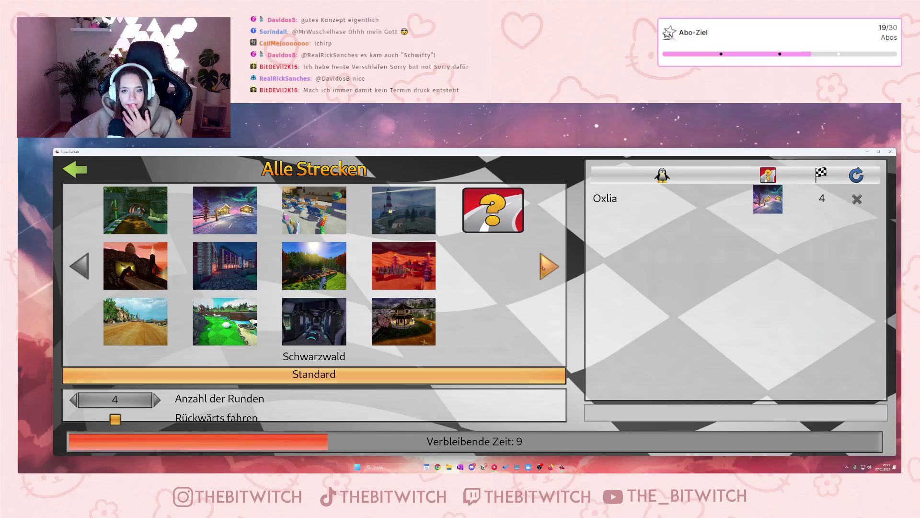
# Step: Race in SuperTuxKart: vote for a random track, accelerate off the start, throw two bowling balls
pyautogui.click(492, 210)
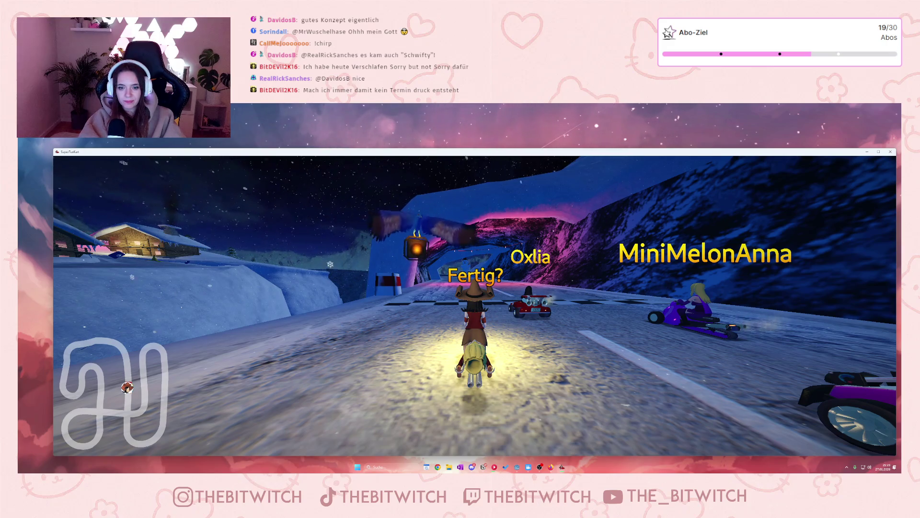
pyautogui.press('Up')
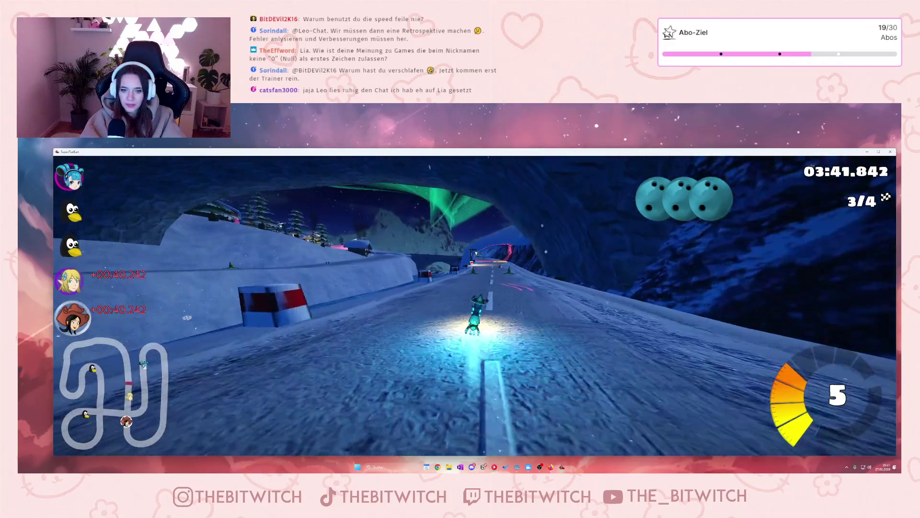
pyautogui.press('space')
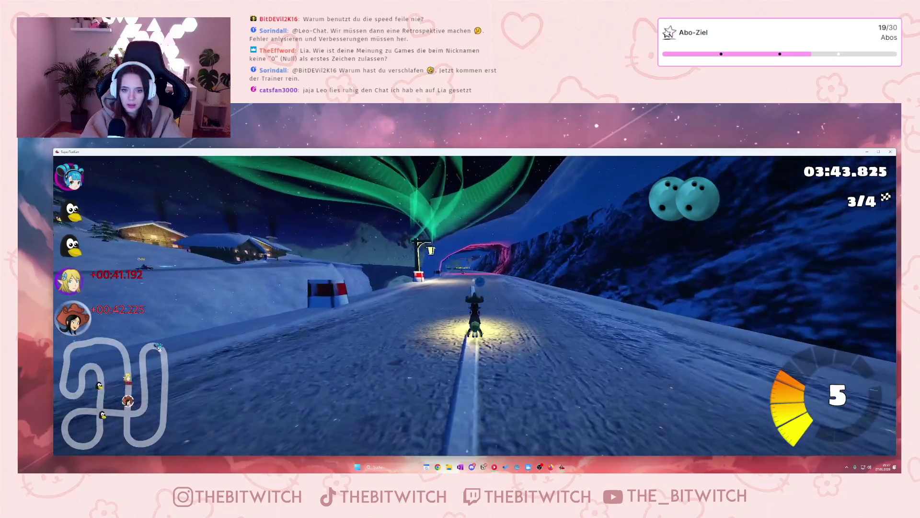
pyautogui.press('space')
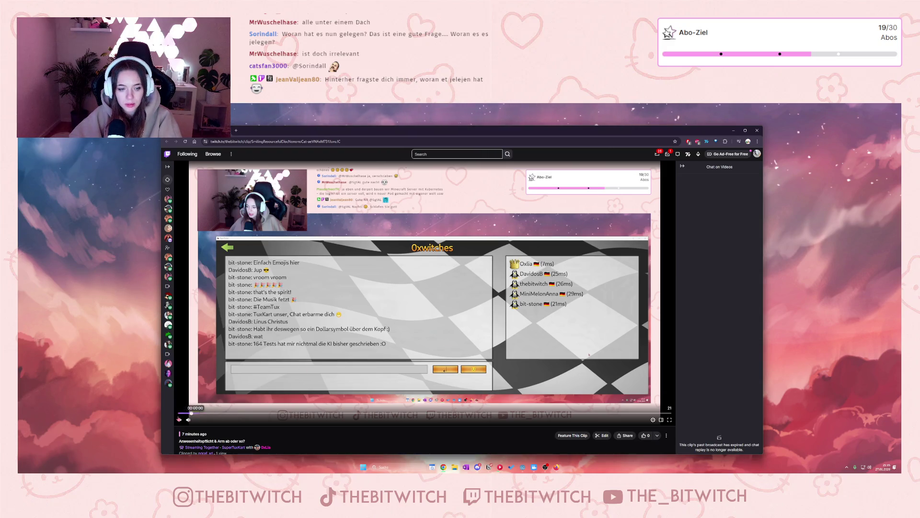
# Step: Play the SuperTuxKart clip on Twitch, then minimize the browser and switch back to Godot
pyautogui.hotkey('ctrl', 'a')
pyautogui.click(179, 419)
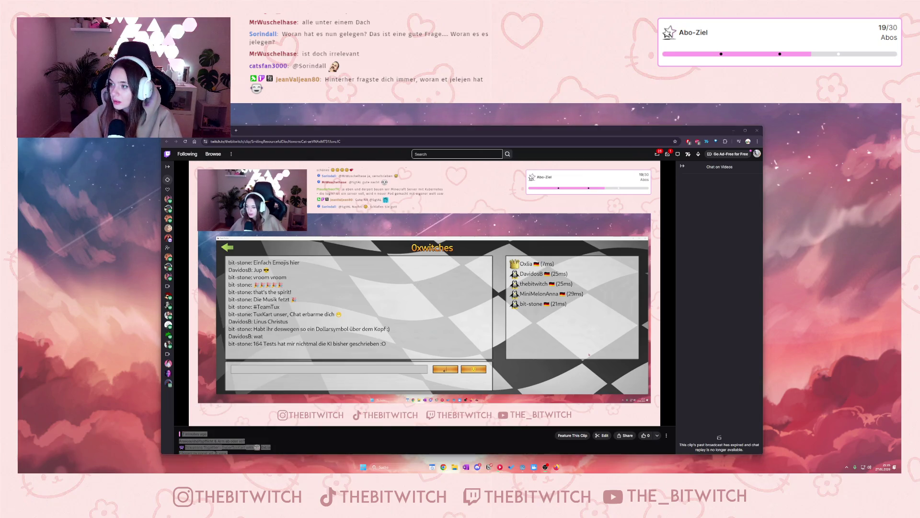
pyautogui.click(206, 420)
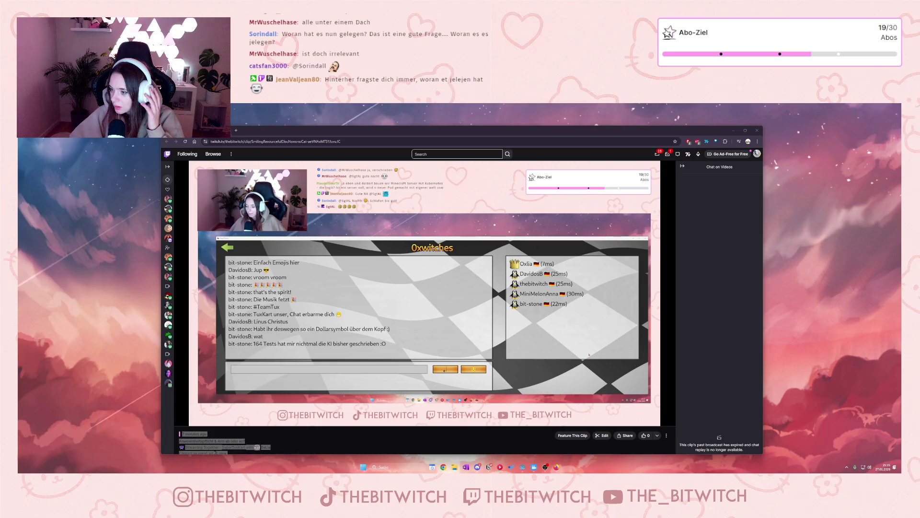
pyautogui.click(219, 419)
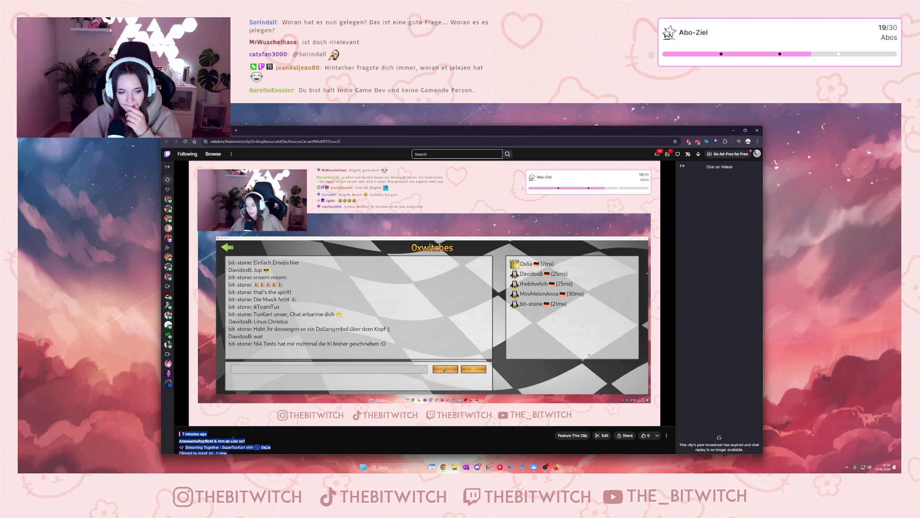
pyautogui.click(292, 442)
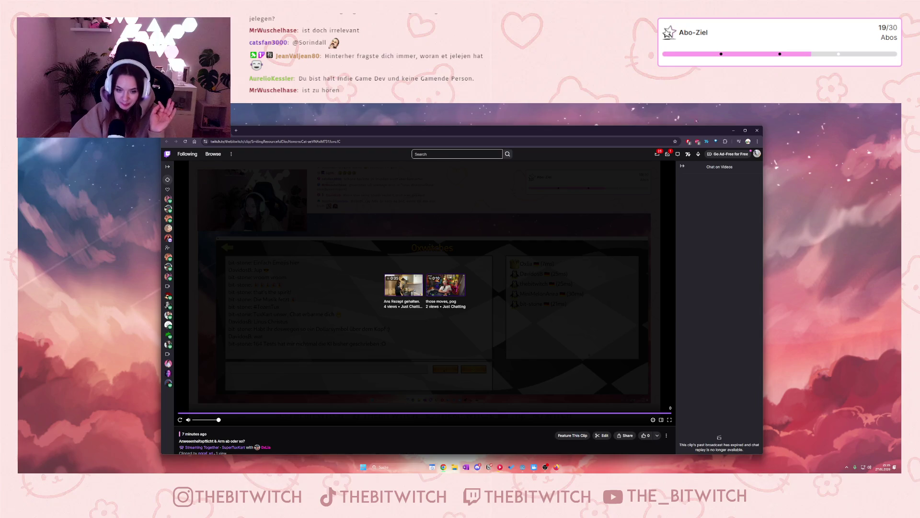
pyautogui.click(733, 130)
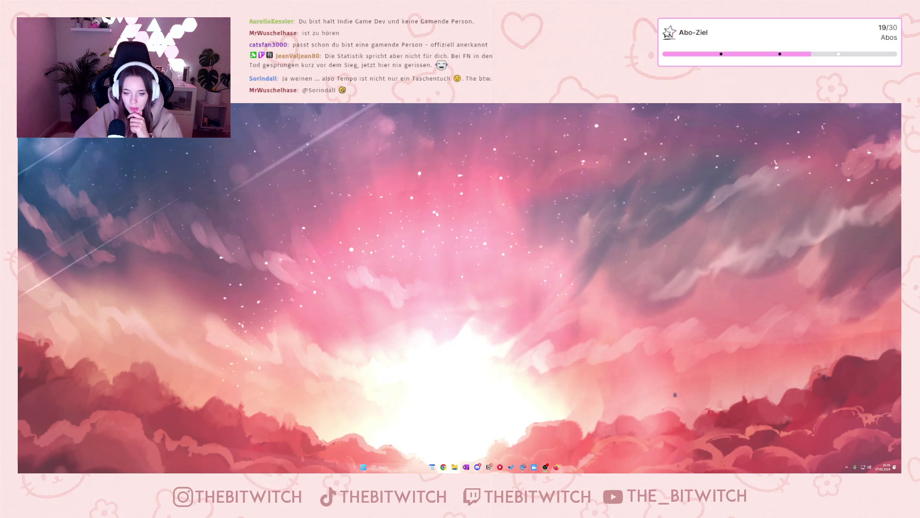
pyautogui.hotkey('alt', 'Tab')
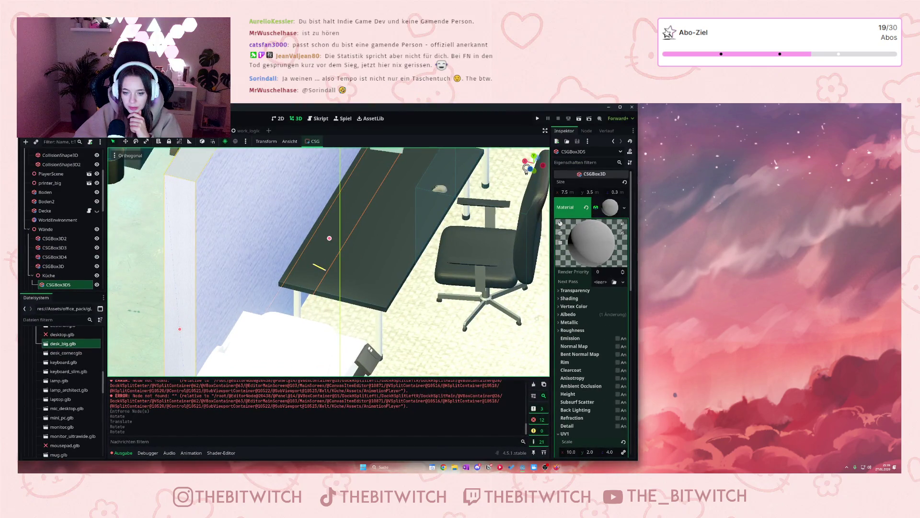
# Step: Bring up the itch.io PSX style office pack page beside Godot and dismiss the link menu
pyautogui.hotkey('alt', 'Tab')
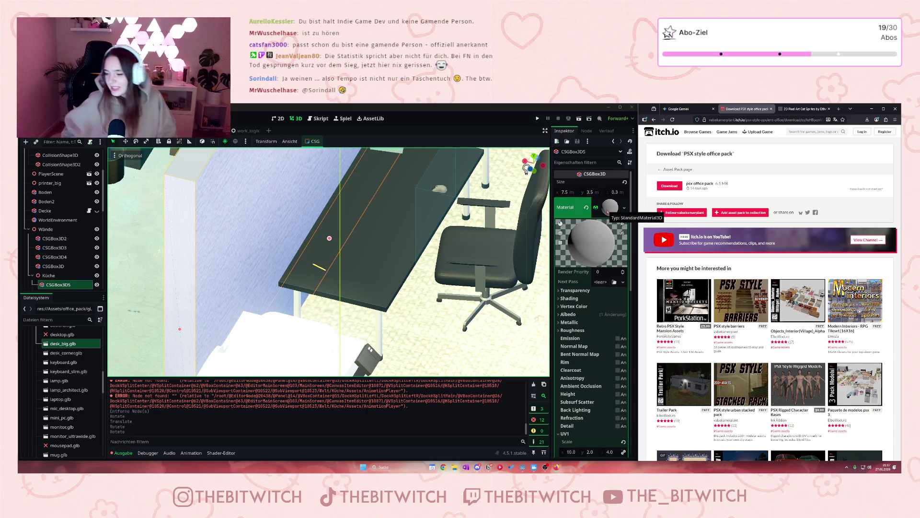
pyautogui.rightClick(814, 246)
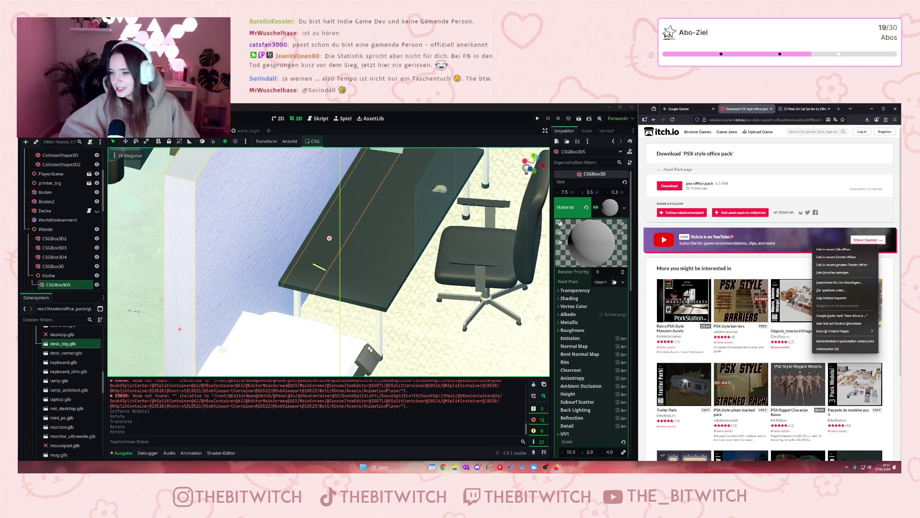
pyautogui.click(796, 267)
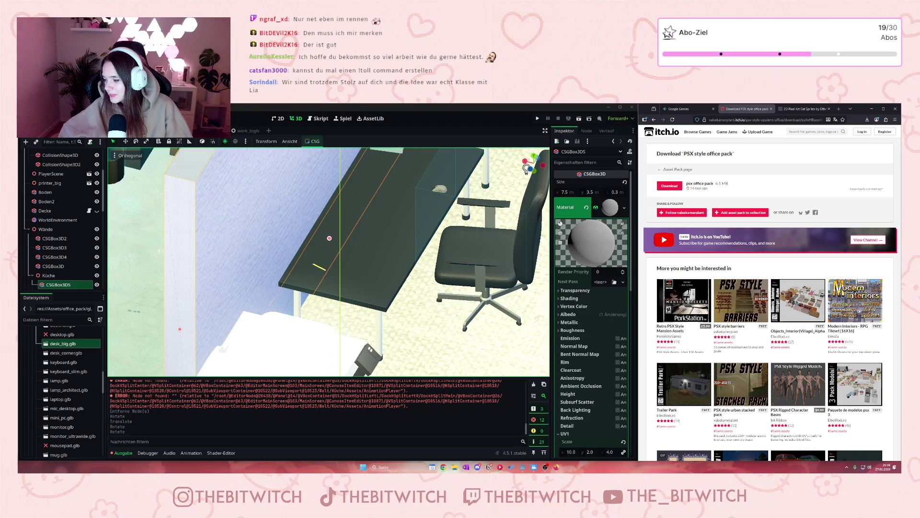
pyautogui.scroll(3, 355, 243)
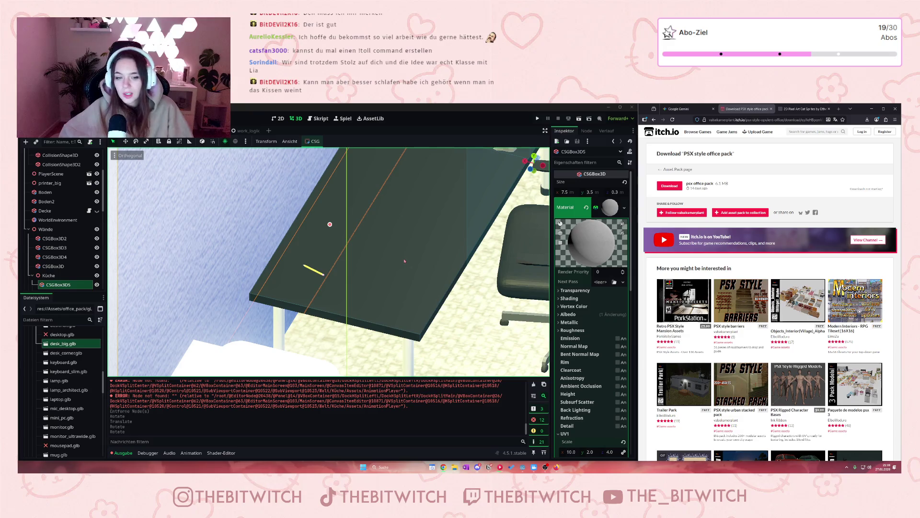
pyautogui.scroll(-2, 404, 261)
pyautogui.scroll(2, 398, 251)
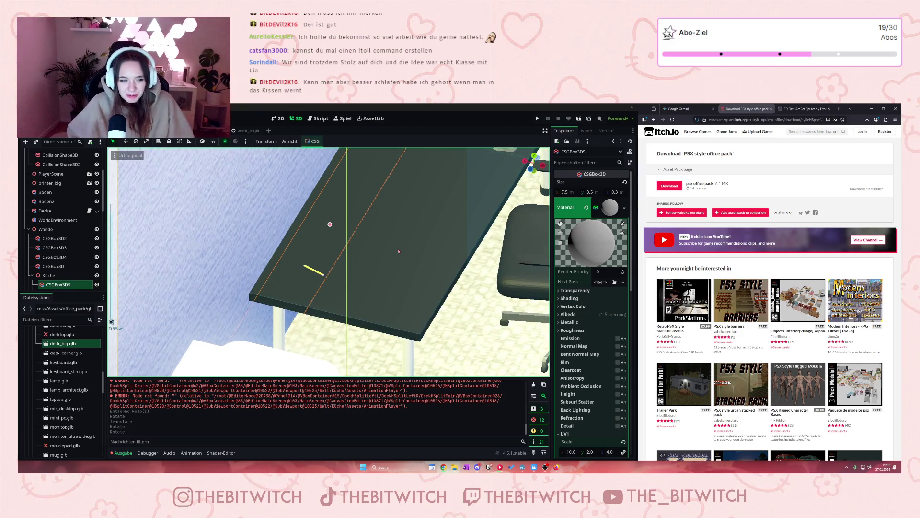
pyautogui.scroll(-2, 398, 251)
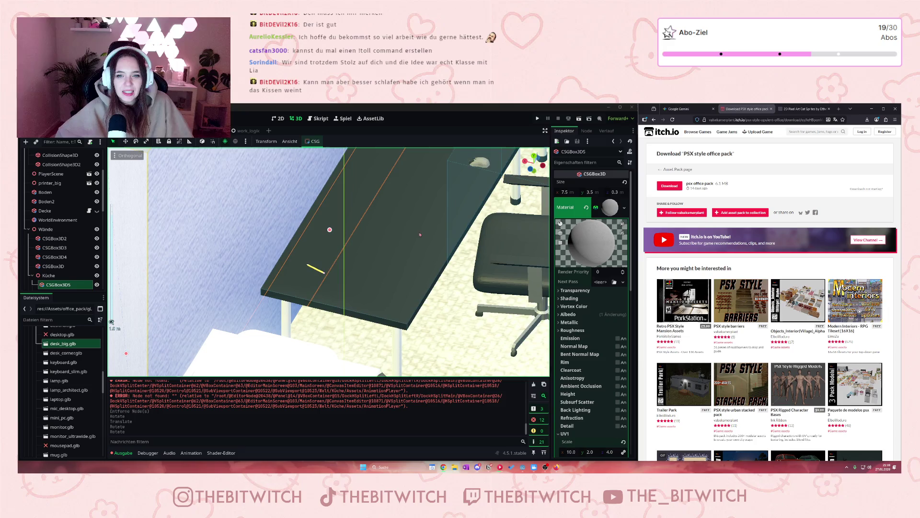
pyautogui.moveTo(510, 236); pyautogui.dragTo(117, 297)
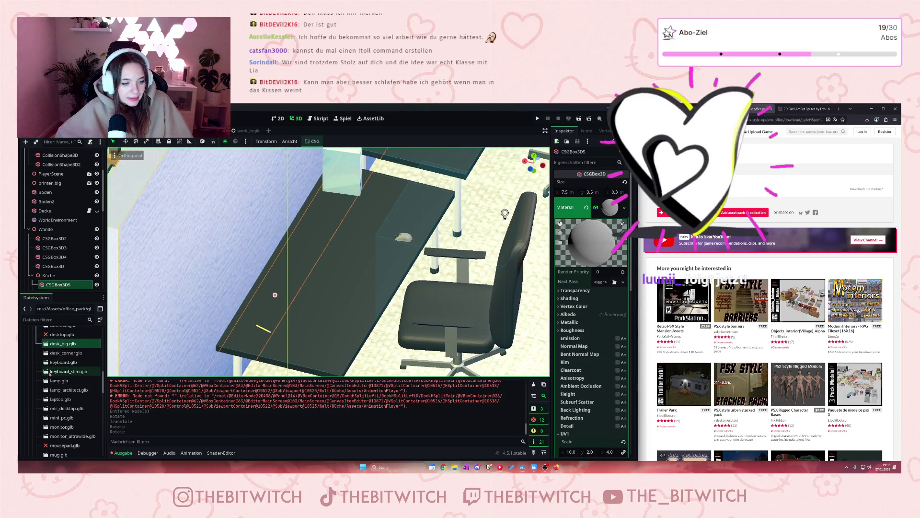
pyautogui.scroll(-2, 50, 375)
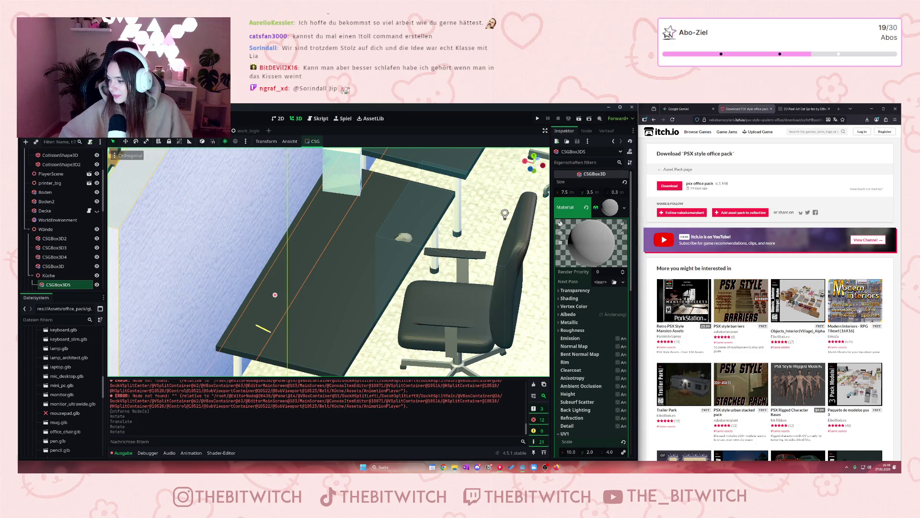
pyautogui.scroll(-1, 55, 399)
# Step: Add monitor_ultrawide.glb to the office scene under Arbeitsplatz2
pyautogui.click(57, 388)
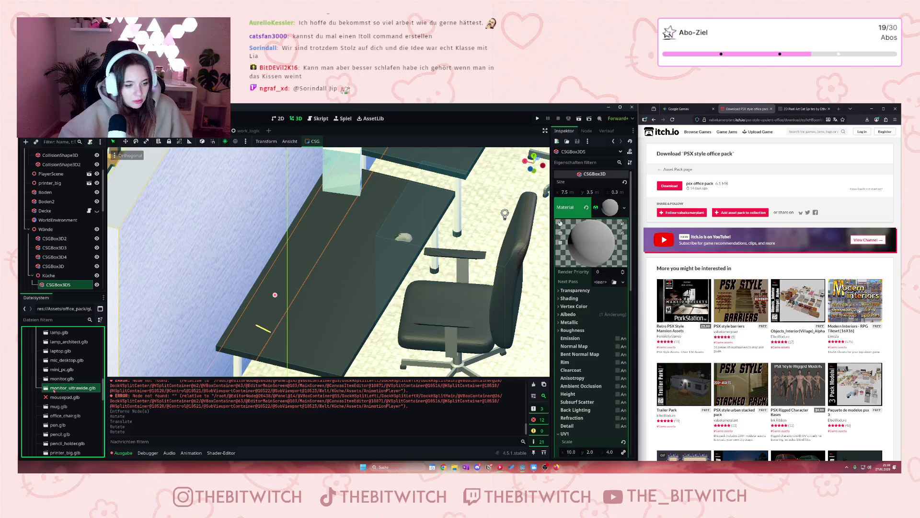
pyautogui.moveTo(57, 388)
pyautogui.mouseDown()
pyautogui.moveTo(64, 157)
pyautogui.moveTo(57, 179)
pyautogui.mouseUp()
pyautogui.scroll(-5, 443, 358)
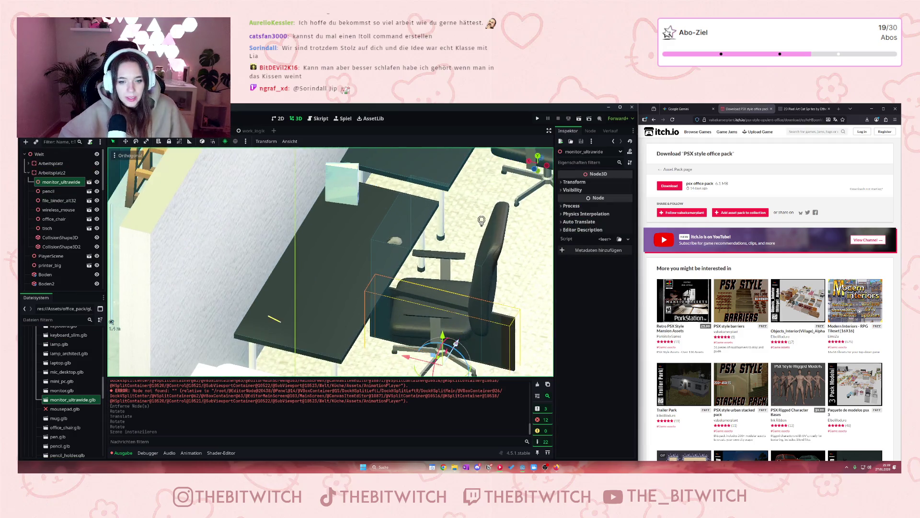
# Step: Rotate the ultrawide monitor to 90° on the Y axis
pyautogui.moveTo(434, 344)
pyautogui.mouseDown()
pyautogui.moveTo(394, 360)
pyautogui.moveTo(318, 315)
pyautogui.moveTo(333, 275)
pyautogui.moveTo(328, 238)
pyautogui.mouseUp()
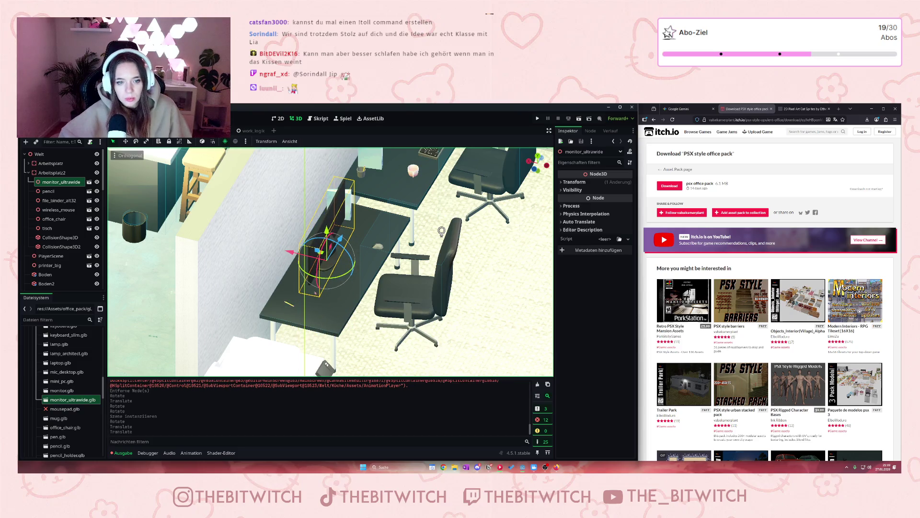
pyautogui.click(574, 182)
pyautogui.click(596, 221)
pyautogui.moveTo(688, 291)
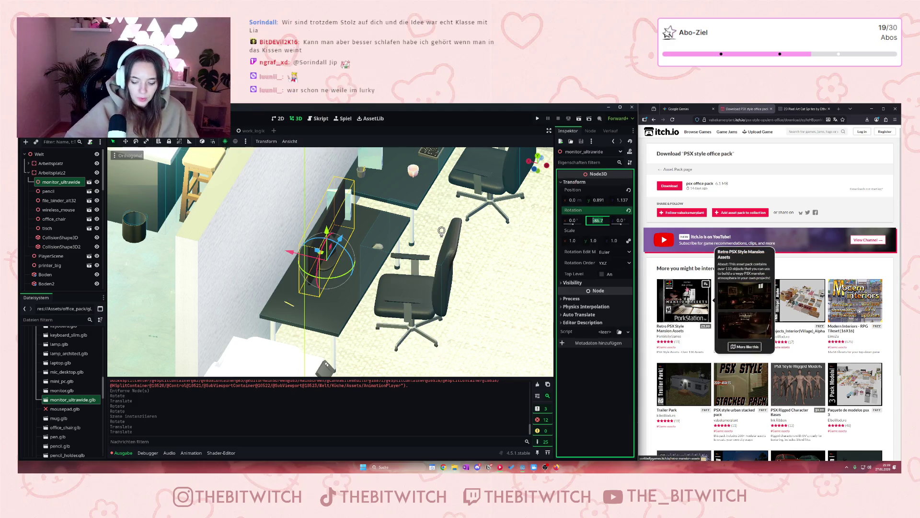
pyautogui.write('90')
pyautogui.press('Return')
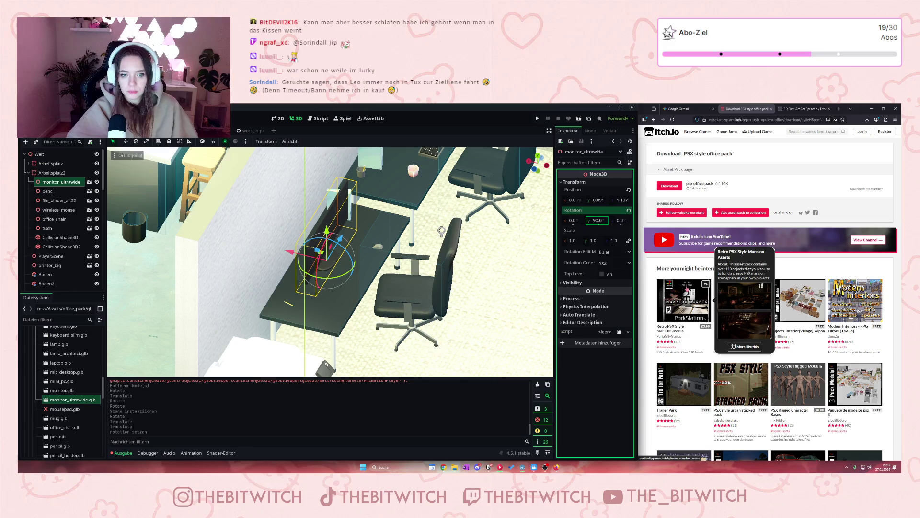
pyautogui.scroll(5, 330, 261)
# Step: Slide the monitor along the desk and lower it to a height of about 0.84
pyautogui.moveTo(287, 251); pyautogui.dragTo(264, 254)
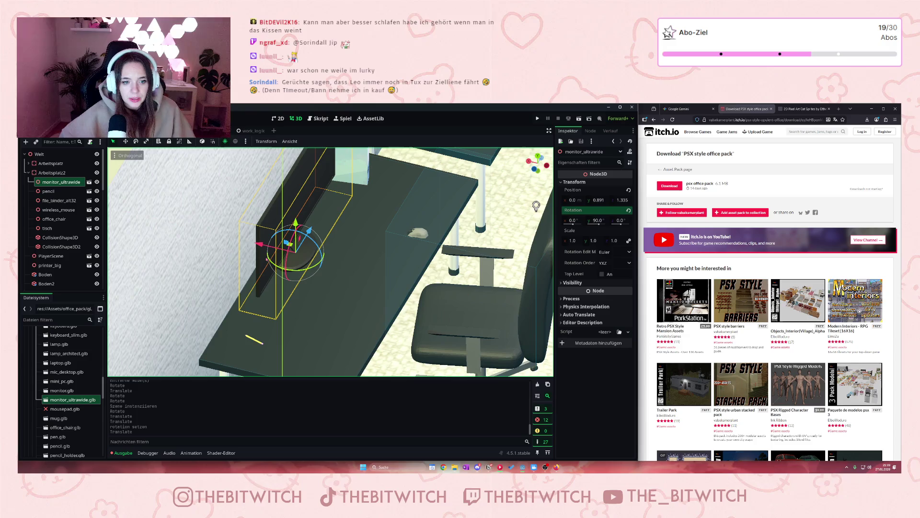
pyautogui.moveTo(295, 221); pyautogui.dragTo(296, 229)
pyautogui.scroll(3, 296, 246)
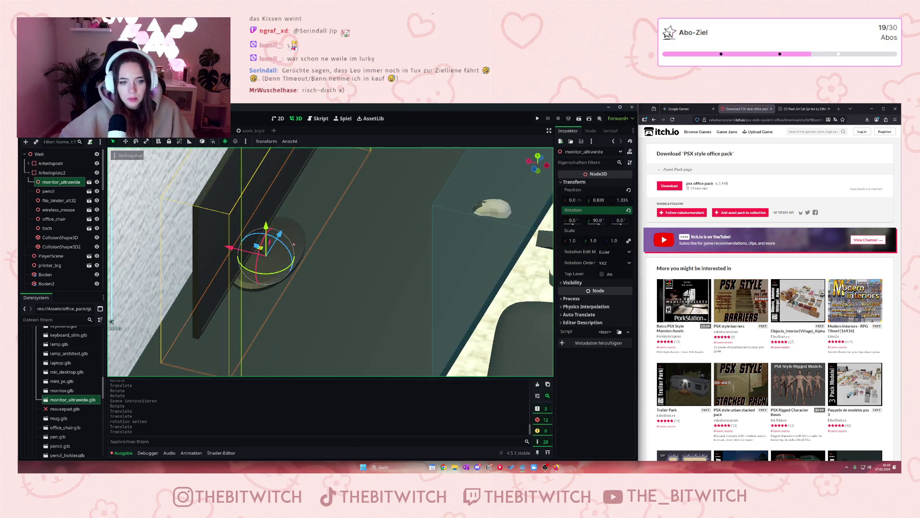
pyautogui.moveTo(266, 226); pyautogui.dragTo(316, 320)
pyautogui.scroll(-3, 316, 320)
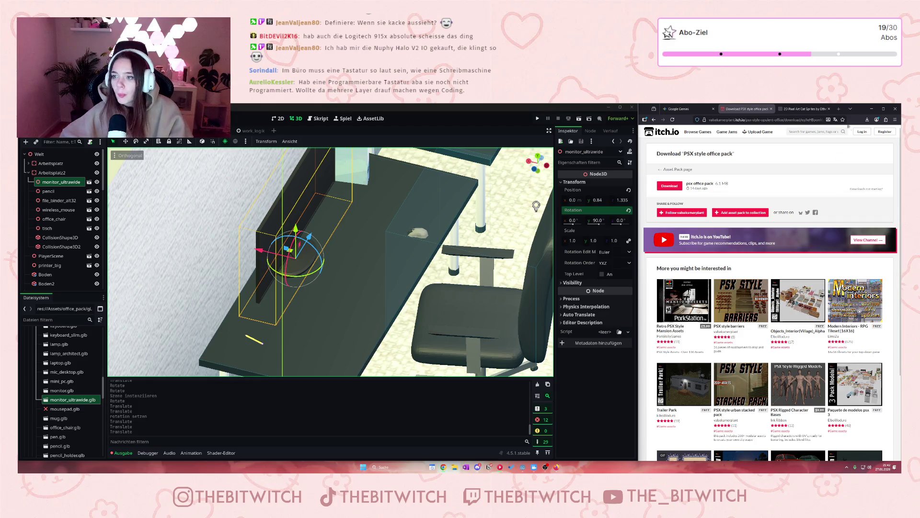
# Step: Search 'Nuphy Halo V2 IO' in a new tab and open the NuPhy product page, declining translation
pyautogui.click(839, 109)
pyautogui.write('Nuphy Halo V2 IO')
pyautogui.press('Return')
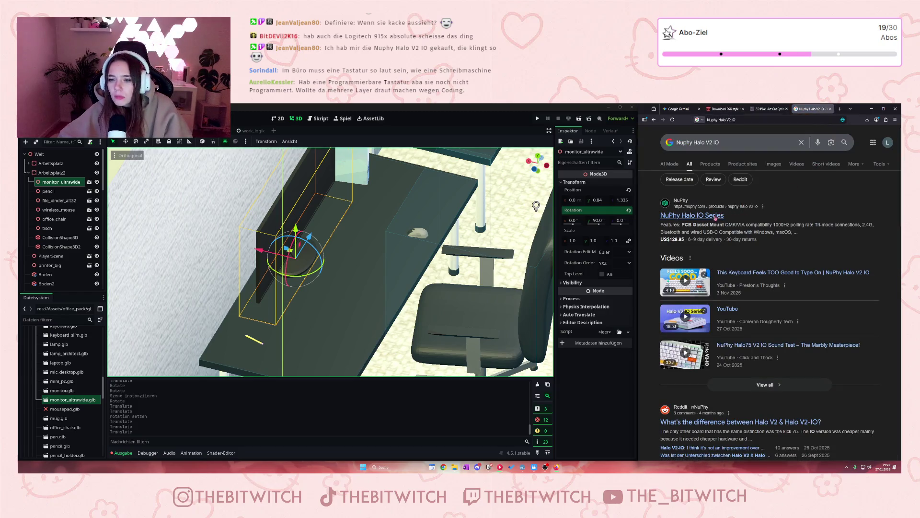
pyautogui.click(731, 215)
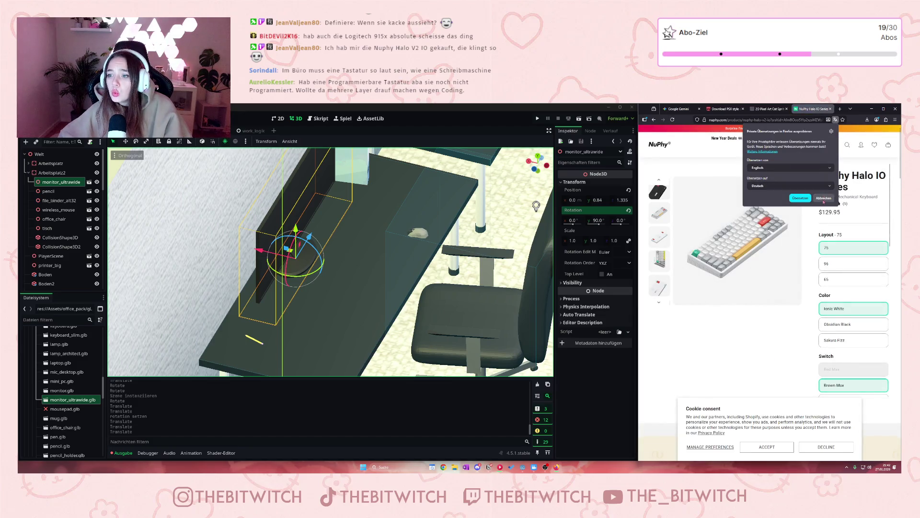
pyautogui.click(824, 199)
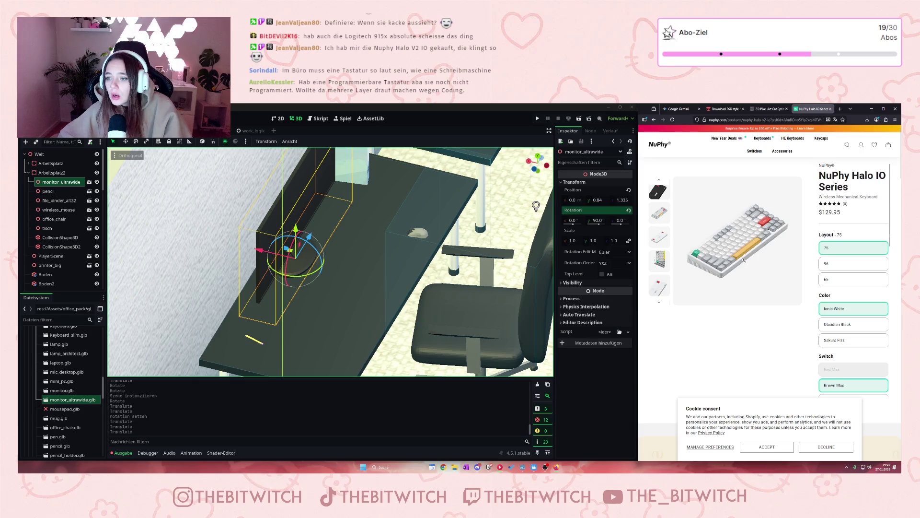
# Step: Choose Sakura Fizz for the wrist rest and the keyboard colour
pyautogui.scroll(-2, 745, 258)
pyautogui.scroll(2, 753, 257)
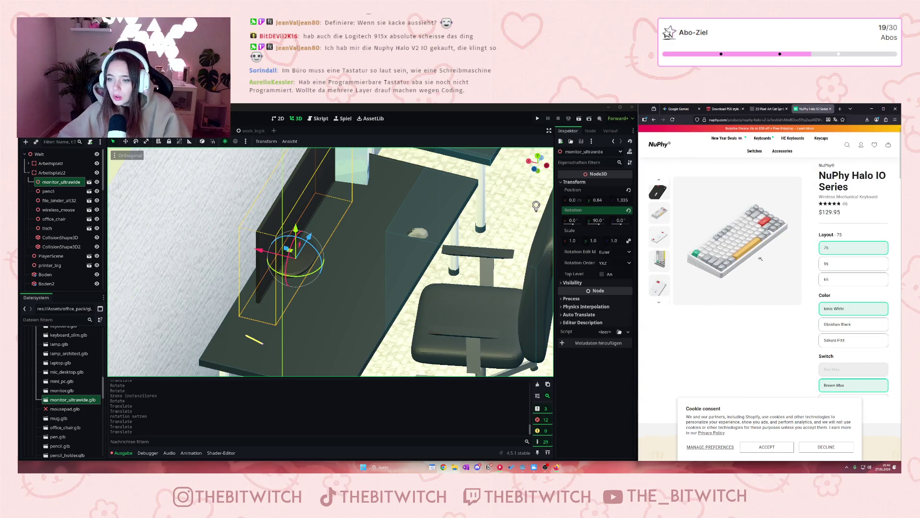
pyautogui.scroll(-3, 842, 258)
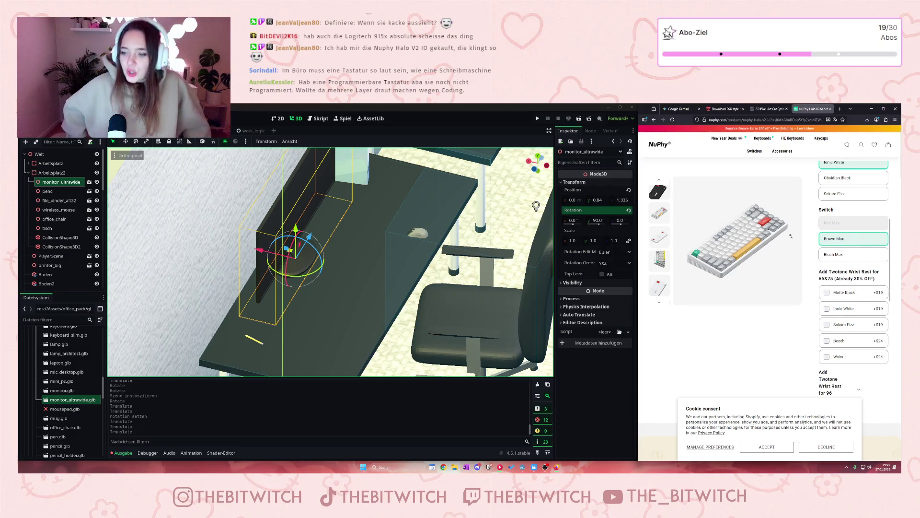
pyautogui.click(825, 330)
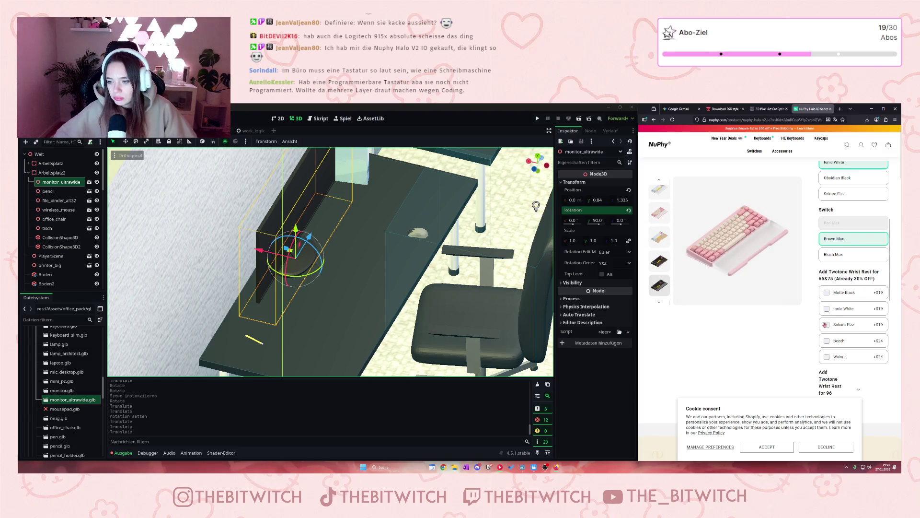
pyautogui.scroll(1, 834, 341)
pyautogui.scroll(3, 834, 341)
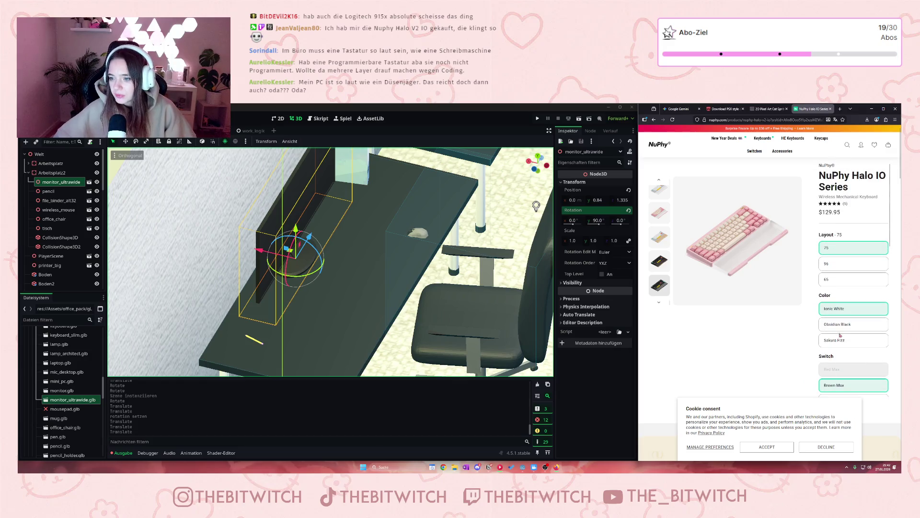
pyautogui.click(839, 337)
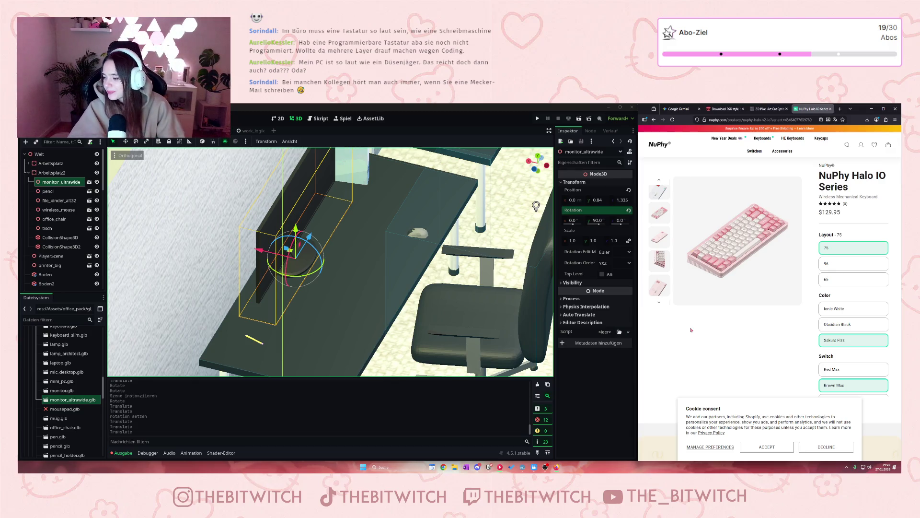
# Step: Dismiss the newsletter popup and scroll down to the Halo65 V2 tech specs
pyautogui.scroll(-15, 704, 322)
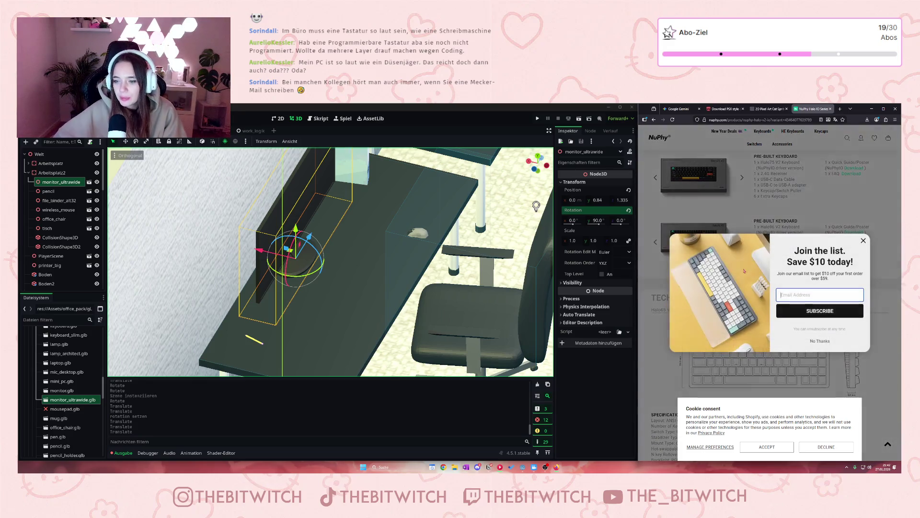
pyautogui.press('Escape')
pyautogui.scroll(-3, 821, 268)
pyautogui.scroll(-3, 821, 269)
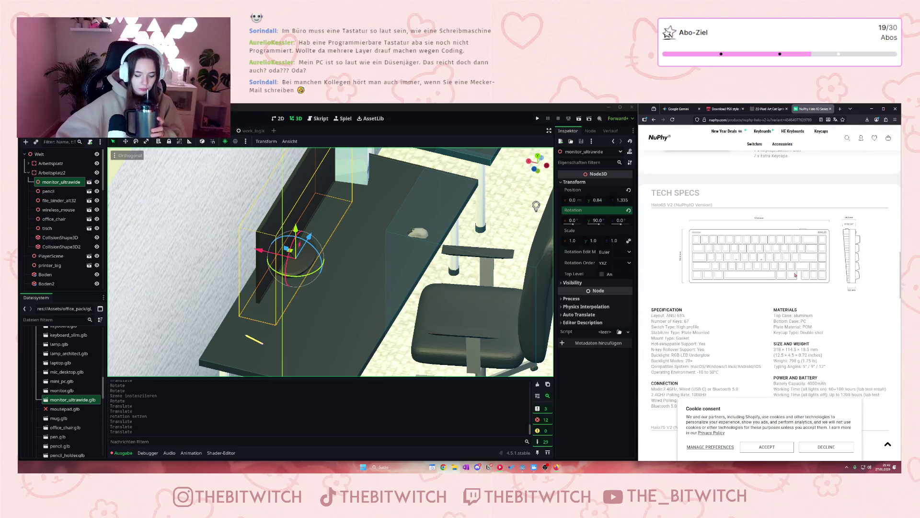
pyautogui.scroll(-5, 792, 275)
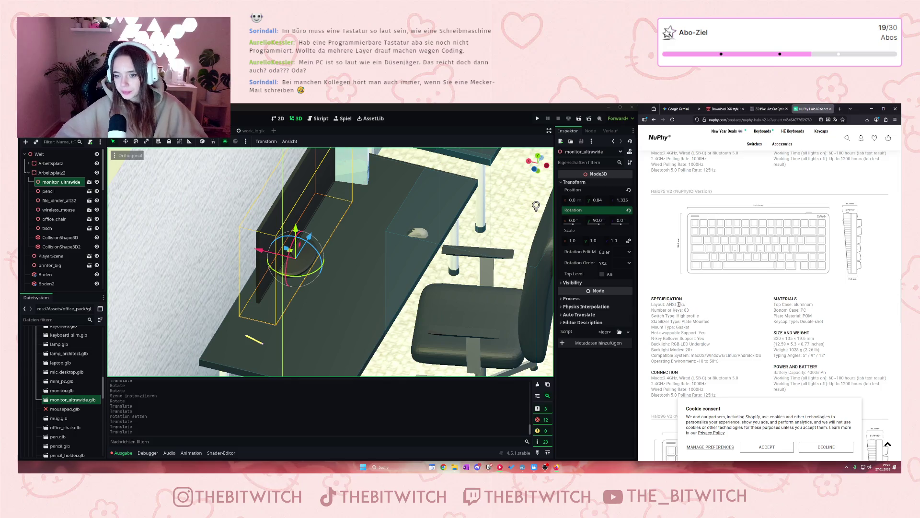
pyautogui.scroll(5, 744, 307)
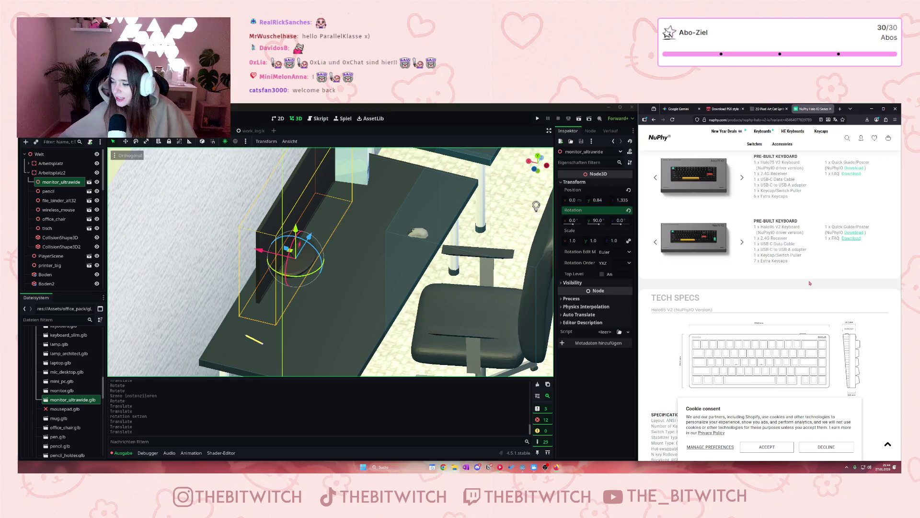
# Step: Switch back to the 'Download PSX style' itch.io tab
pyautogui.click(723, 109)
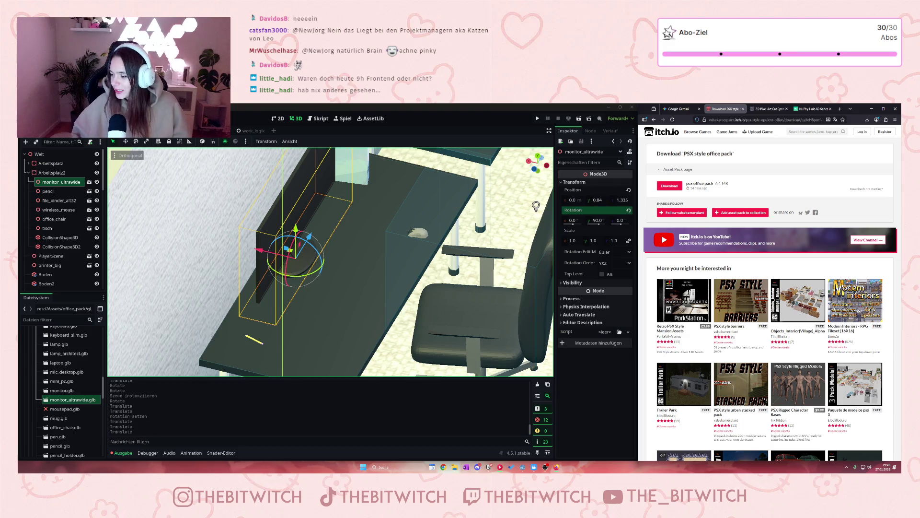
# Step: Zoom the 3D viewport out until both desks and chairs of the office are visible
pyautogui.scroll(-1, 507, 213)
pyautogui.scroll(2, 319, 230)
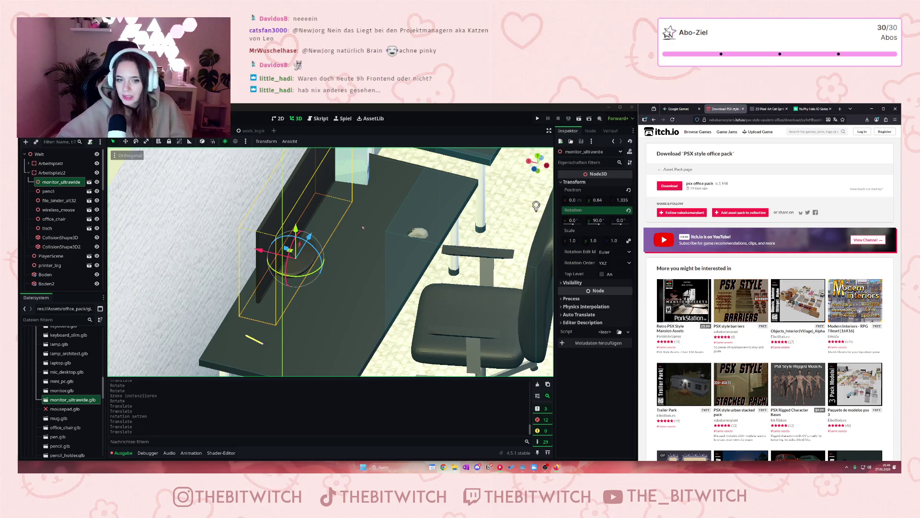
pyautogui.scroll(-3, 362, 287)
pyautogui.scroll(-3, 346, 298)
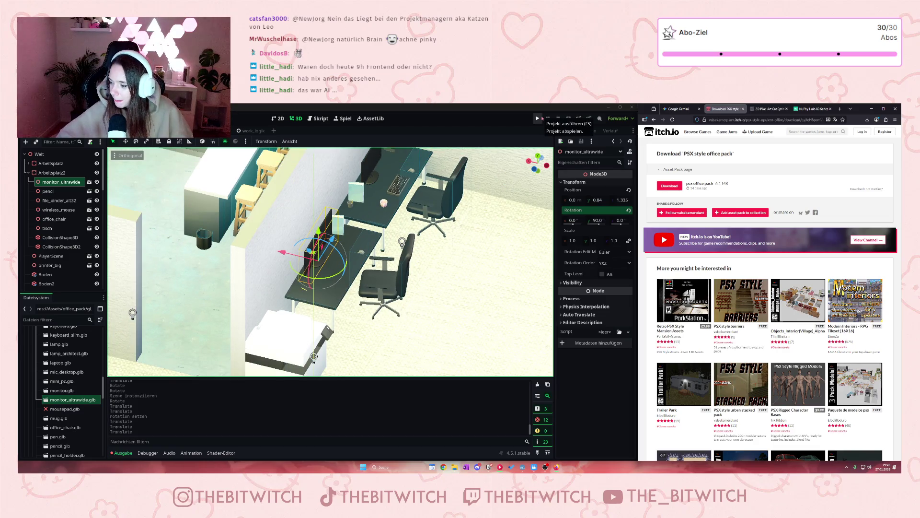
# Step: Save the scene, start a test run and walk through the doorway to the kitchen sink
pyautogui.hotkey('ctrl', 's')
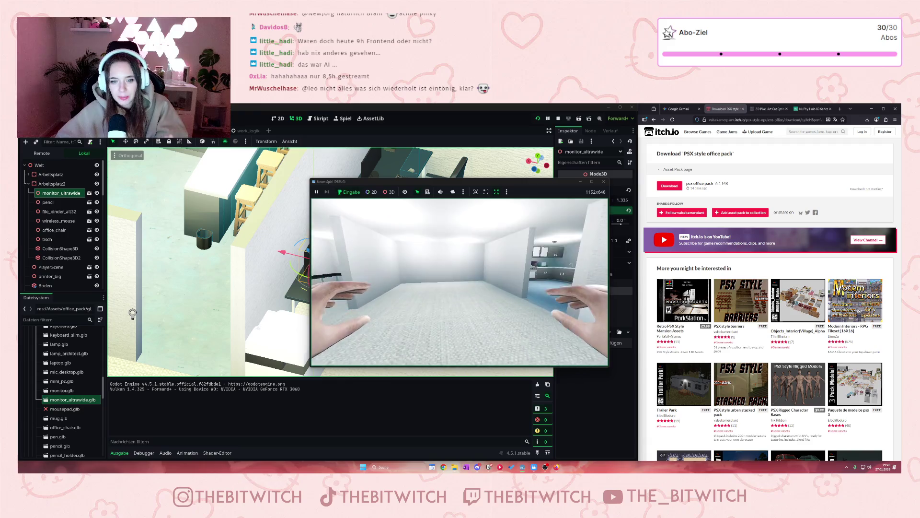
pyautogui.press('w')
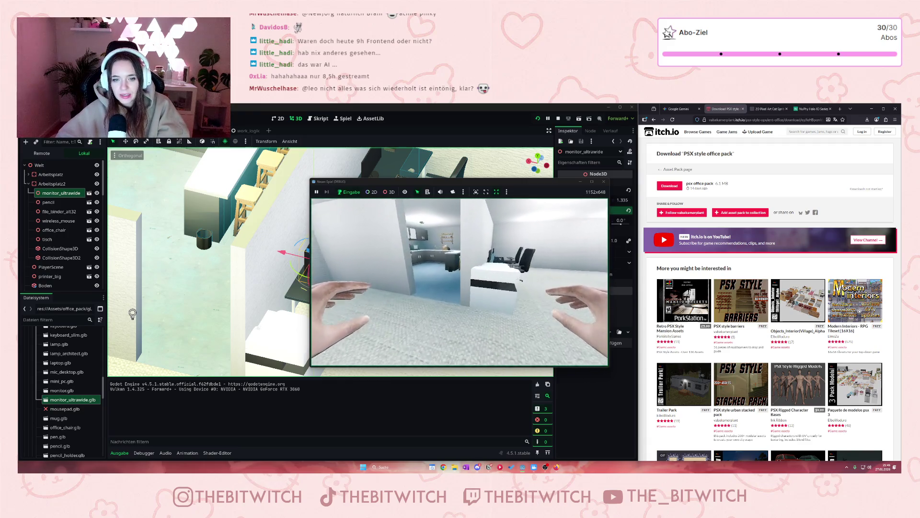
pyautogui.press('w')
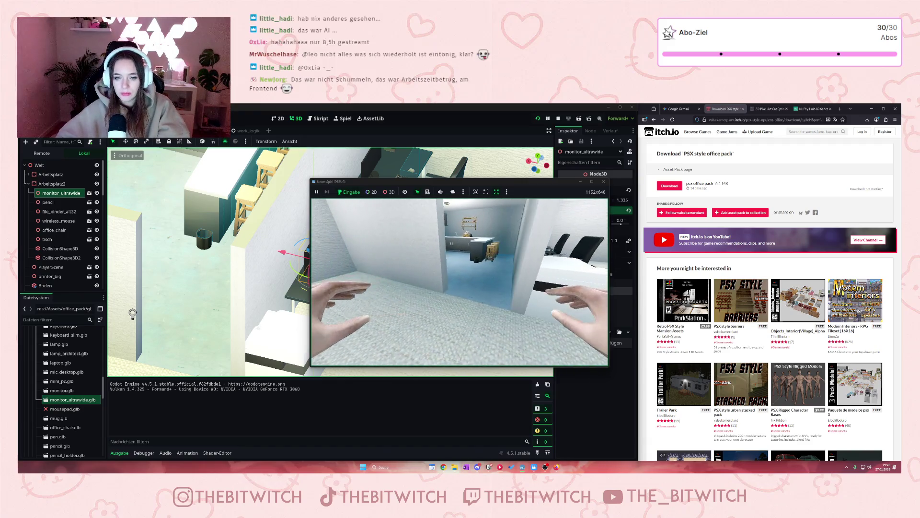
pyautogui.press('w')
pyautogui.press('w')
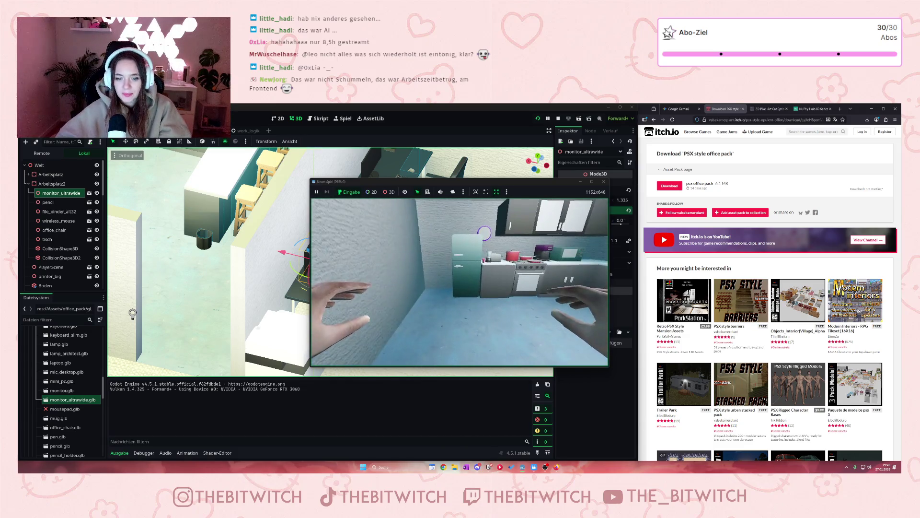
pyautogui.press('a')
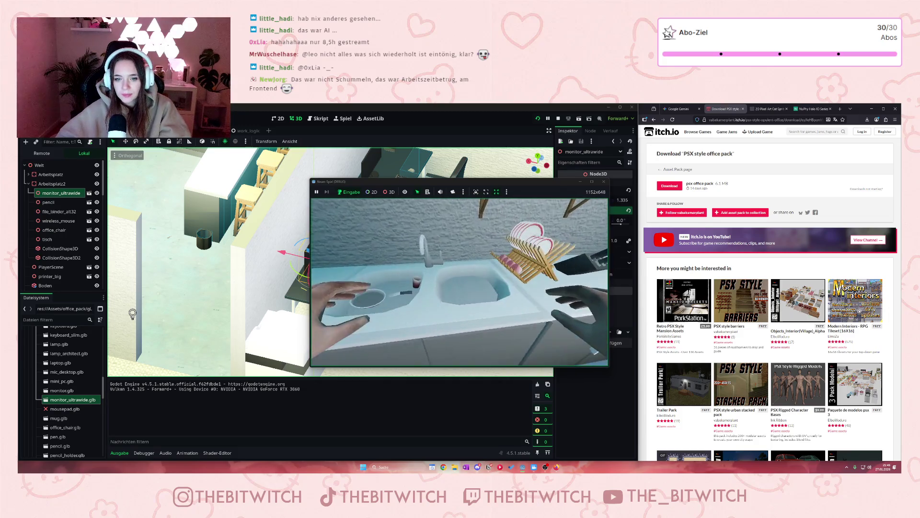
pyautogui.press('d')
pyautogui.press('w')
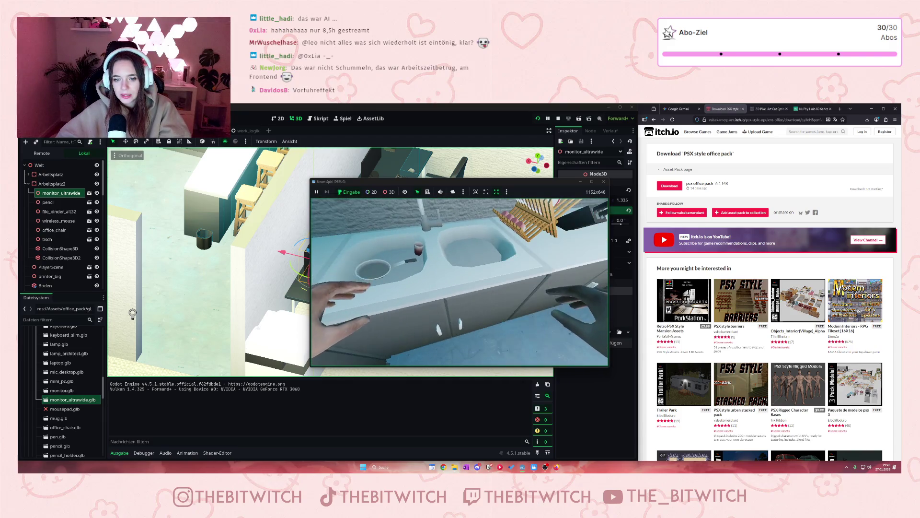
pyautogui.press('w')
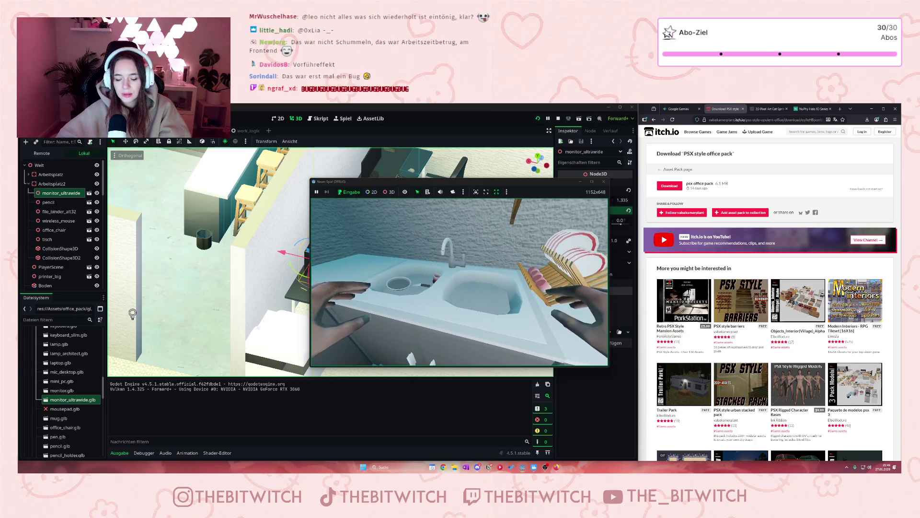
# Step: Drop the held box, walk through the wall gap to the corner desk and step back
pyautogui.moveTo(459, 282)
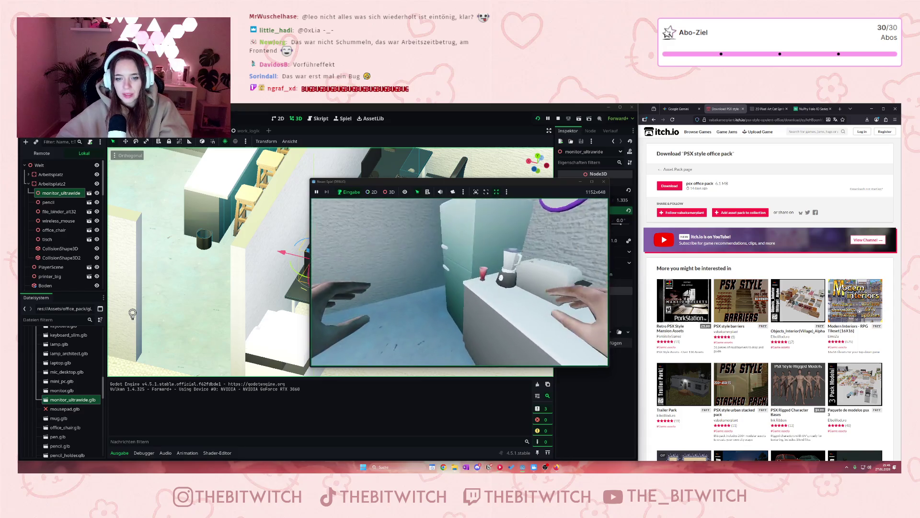
pyautogui.click(459, 282)
pyautogui.moveTo(459, 282)
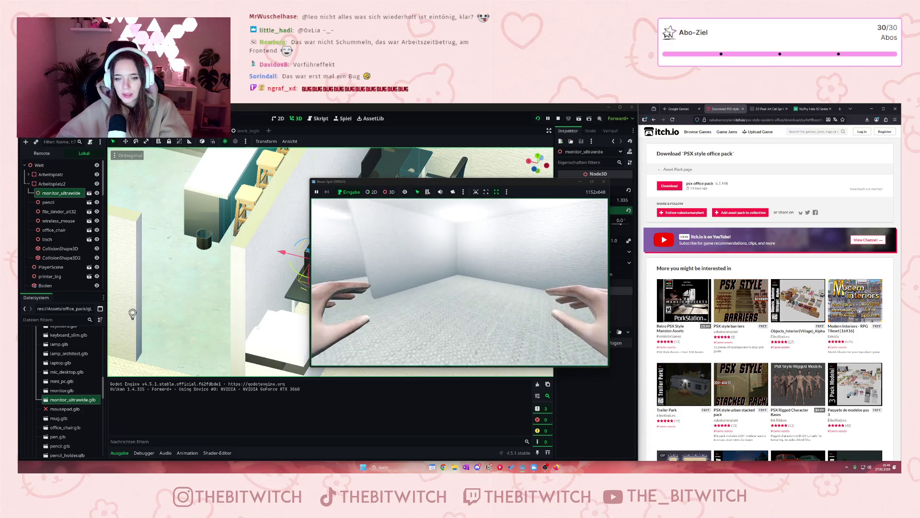
pyautogui.press('w')
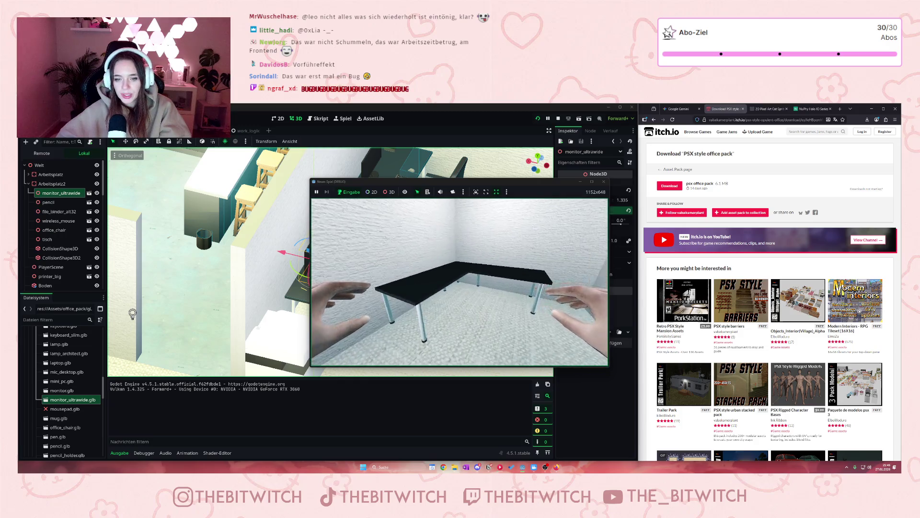
pyautogui.press('s')
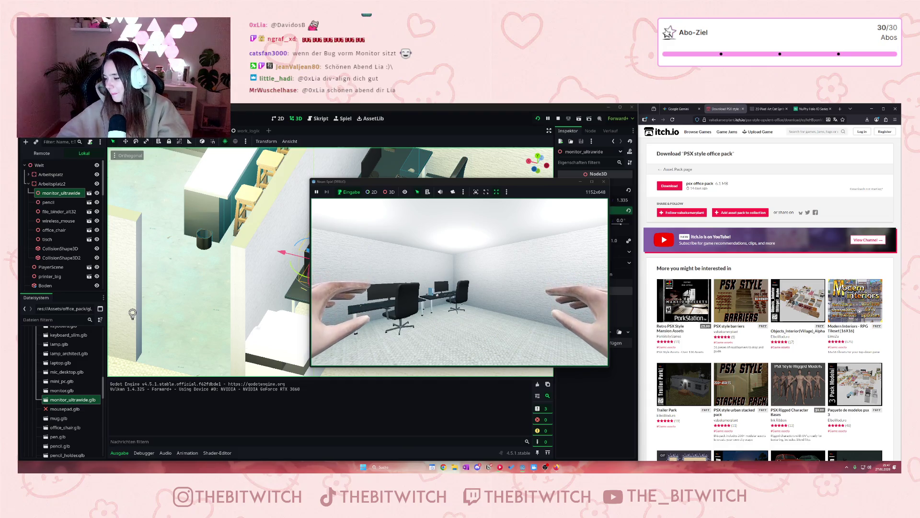
pyautogui.moveTo(459, 282)
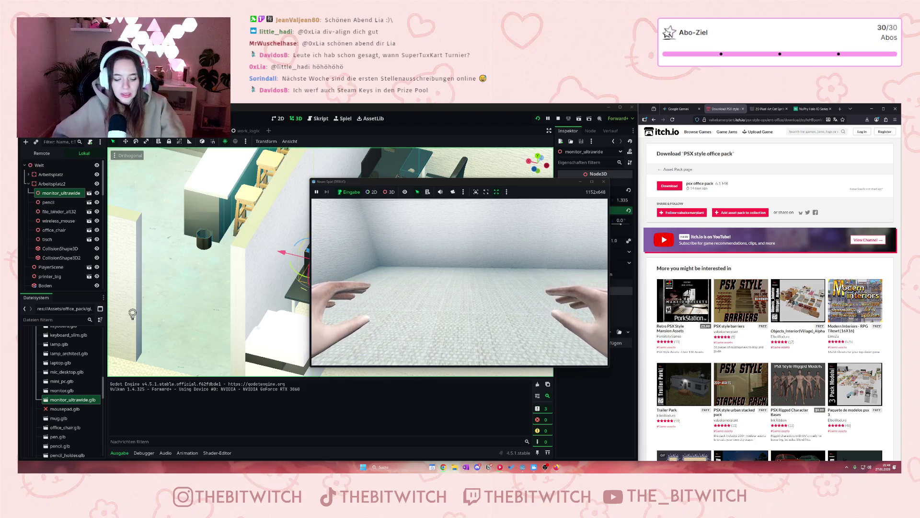
# Step: Capture the mouse in the game and walk down the white corridor up to the pillar by the table
pyautogui.moveTo(534, 336)
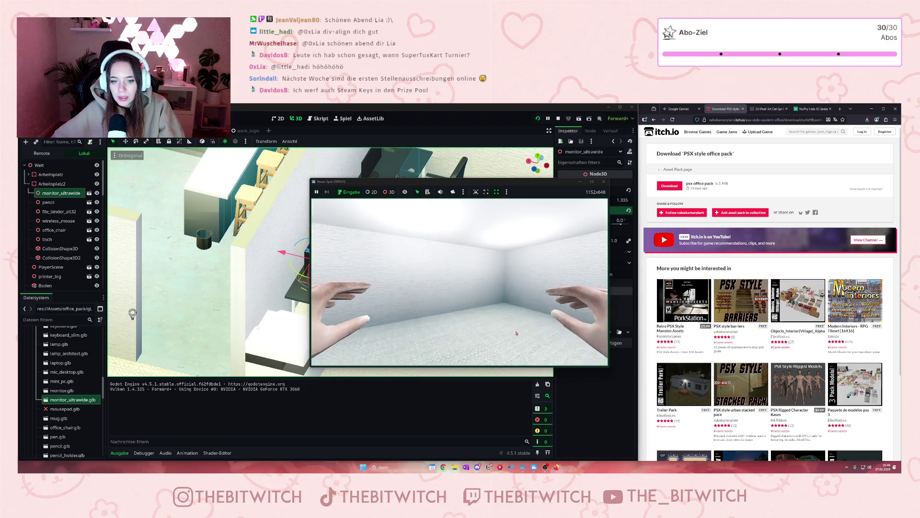
pyautogui.click(533, 336)
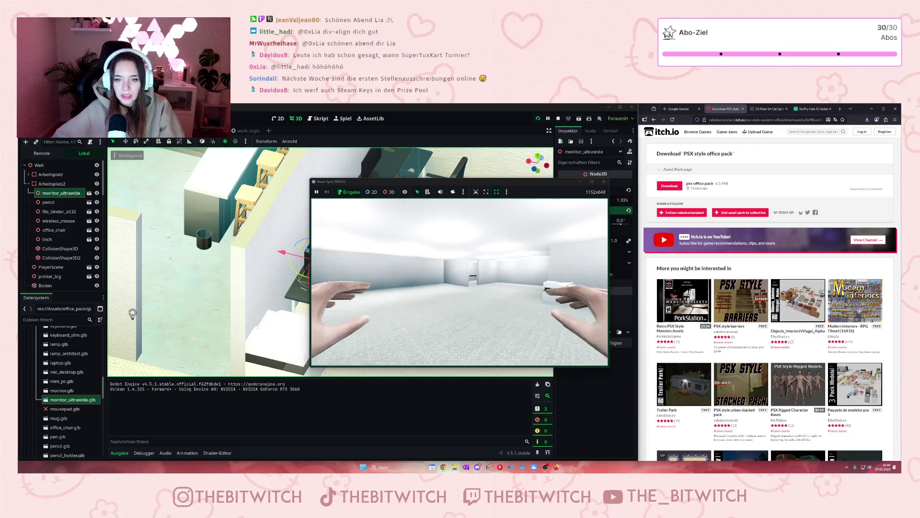
pyautogui.press('w')
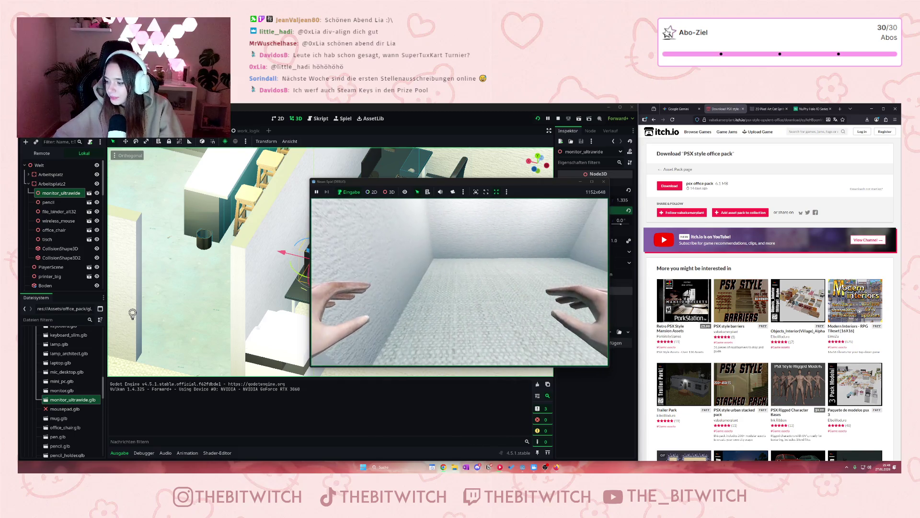
pyautogui.press('w')
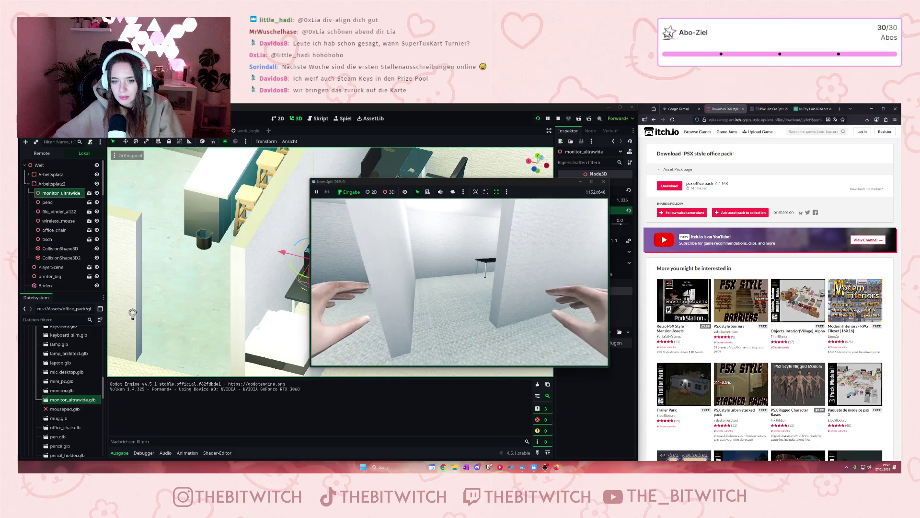
pyautogui.press('w')
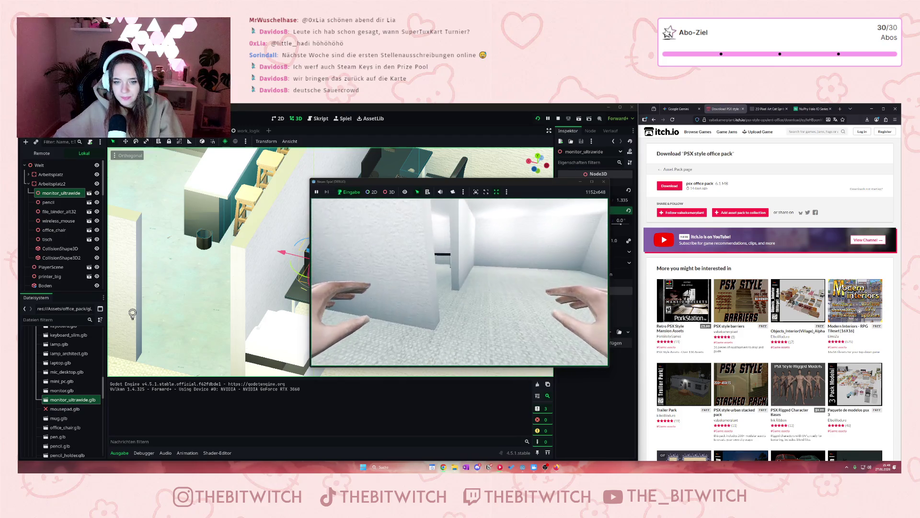
pyautogui.press('w')
pyautogui.press('w')
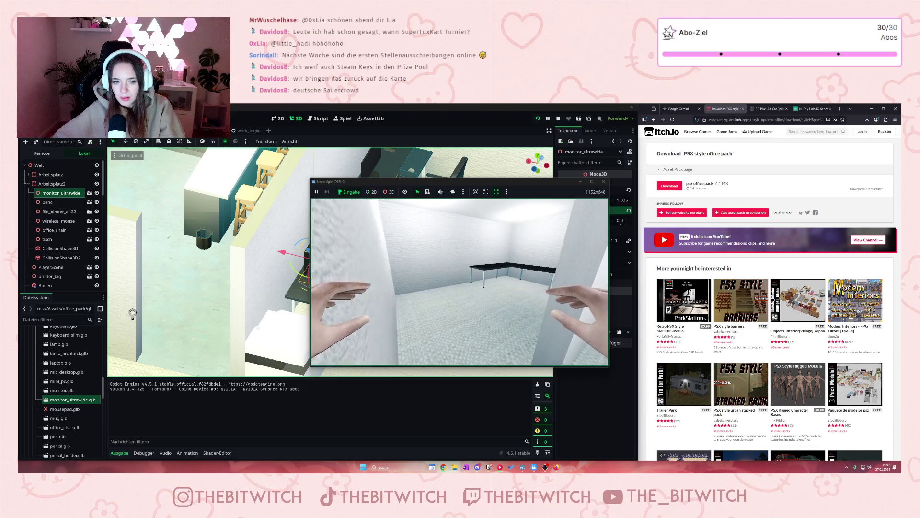
pyautogui.press('w')
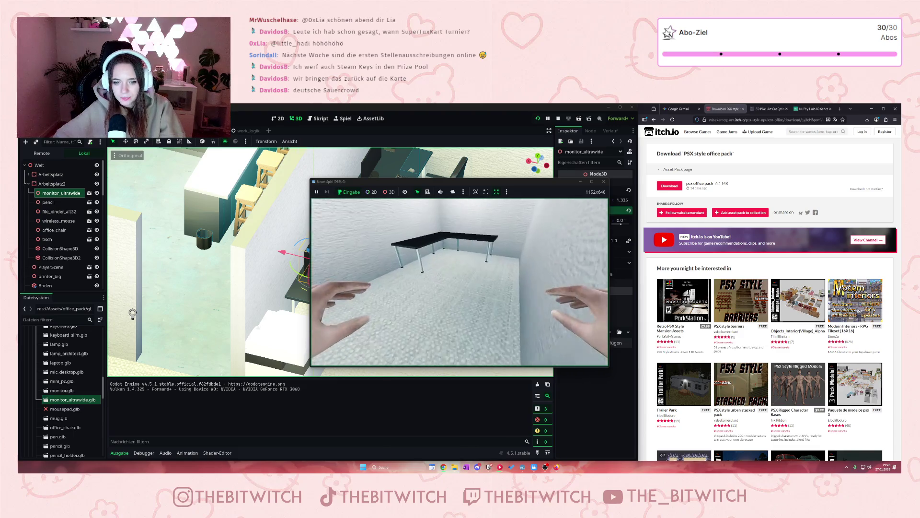
pyautogui.press('w')
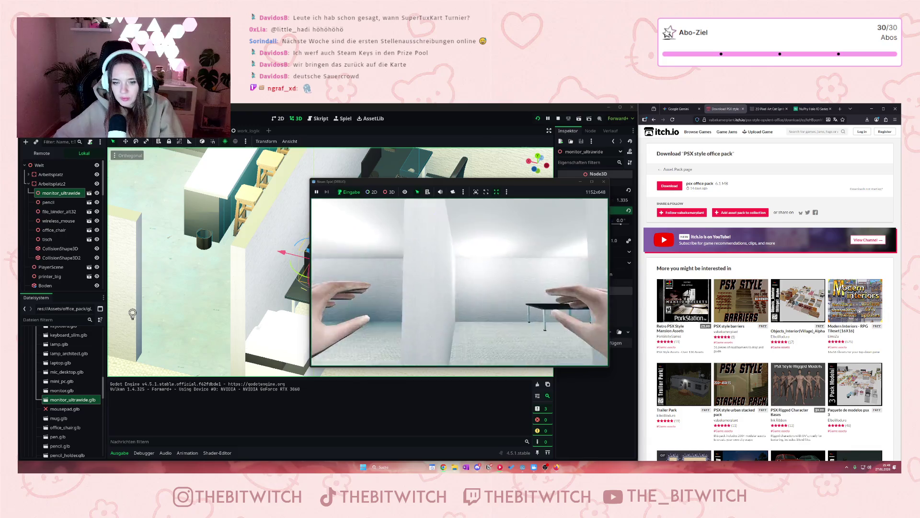
pyautogui.press('w')
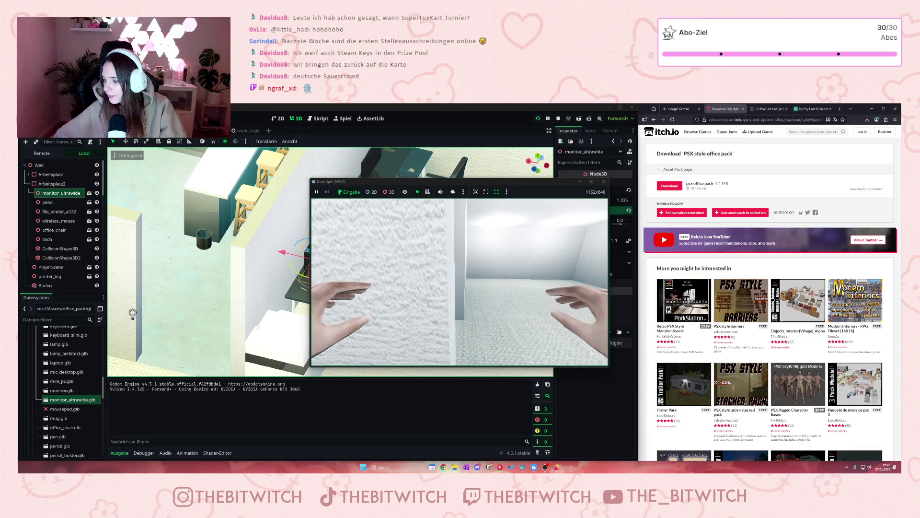
pyautogui.press('w')
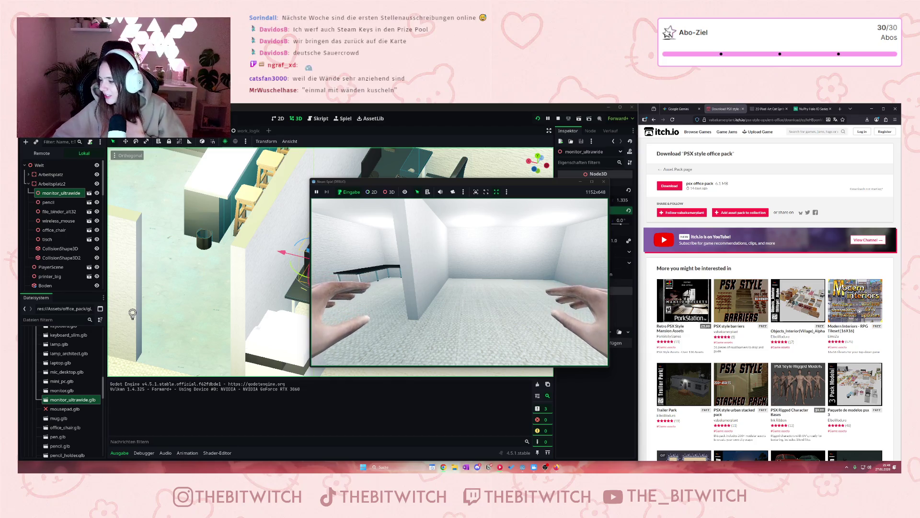
pyautogui.press('w')
pyautogui.press('s')
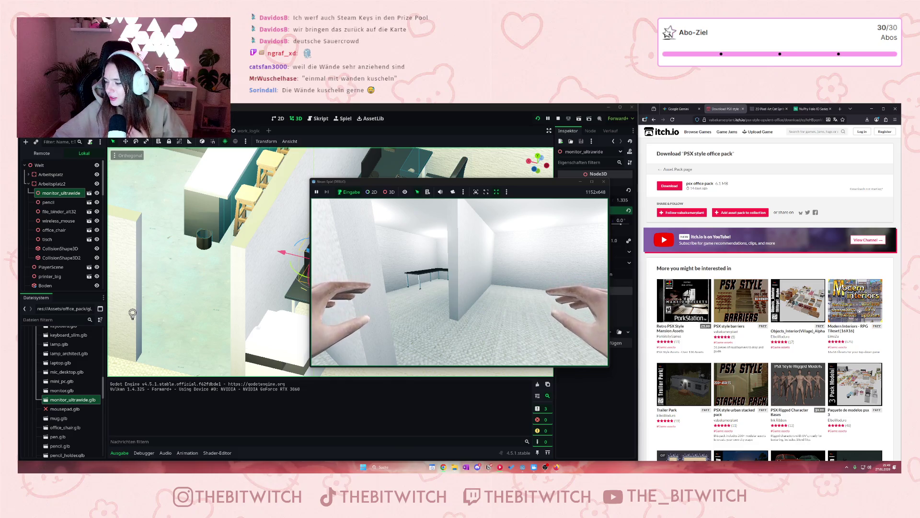
pyautogui.press('w')
pyautogui.press('w')
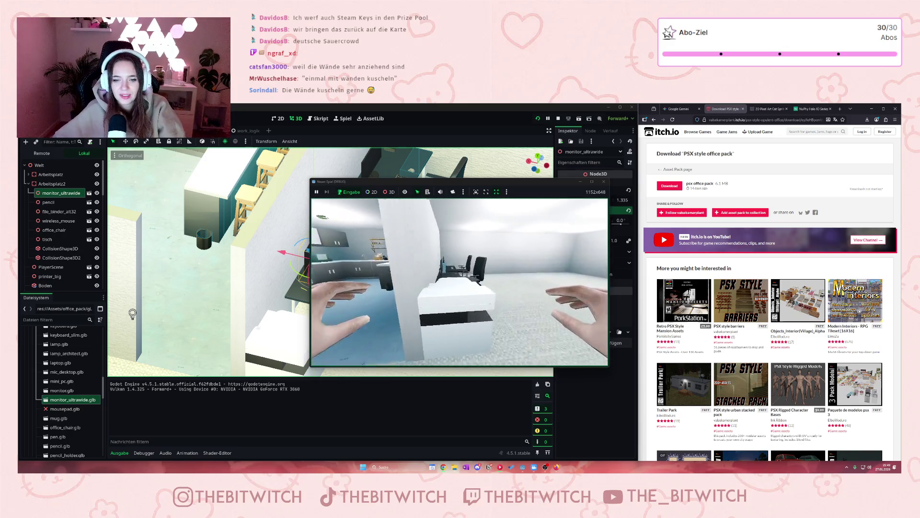
# Step: Walk into the desk room, turn between the desks and the empty corner, then stop the game
pyautogui.press('w')
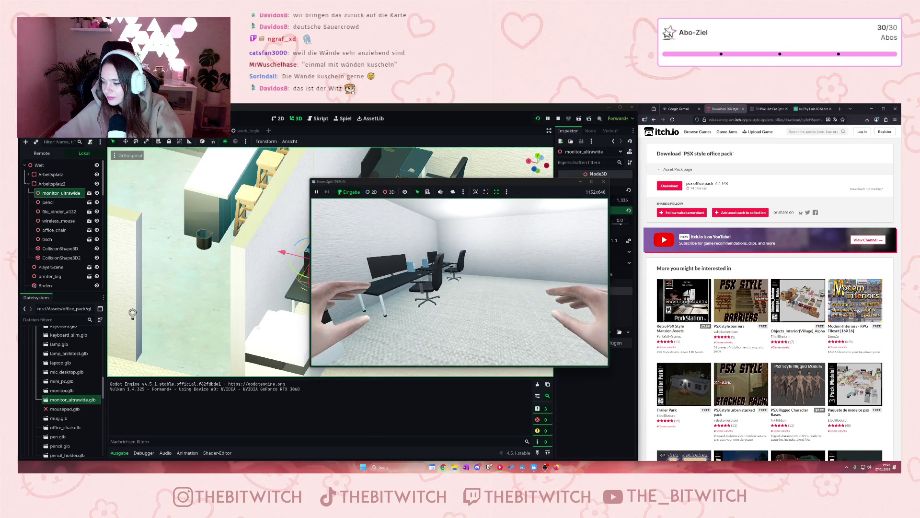
pyautogui.press('d')
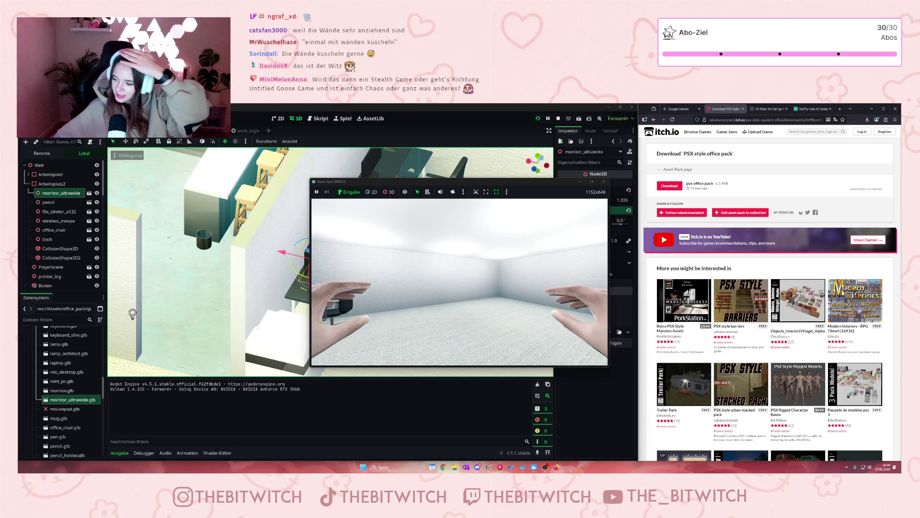
pyautogui.press('a')
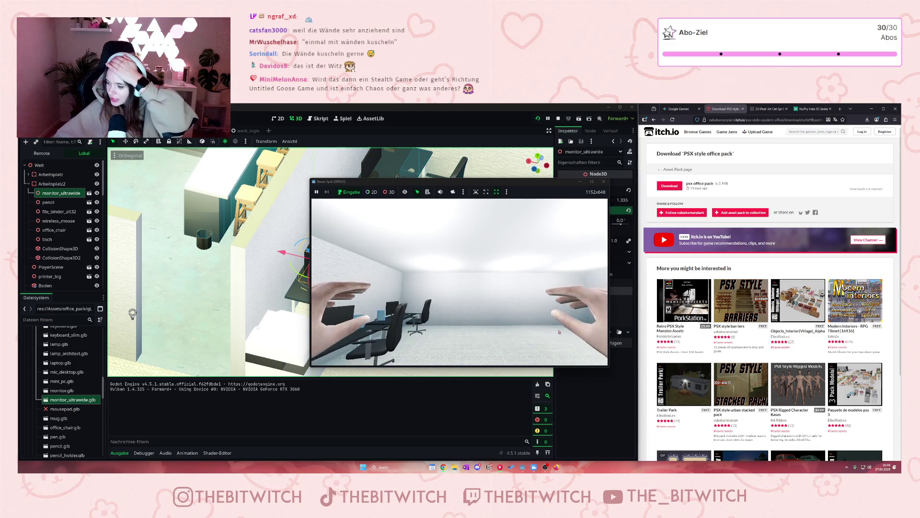
pyautogui.press('a')
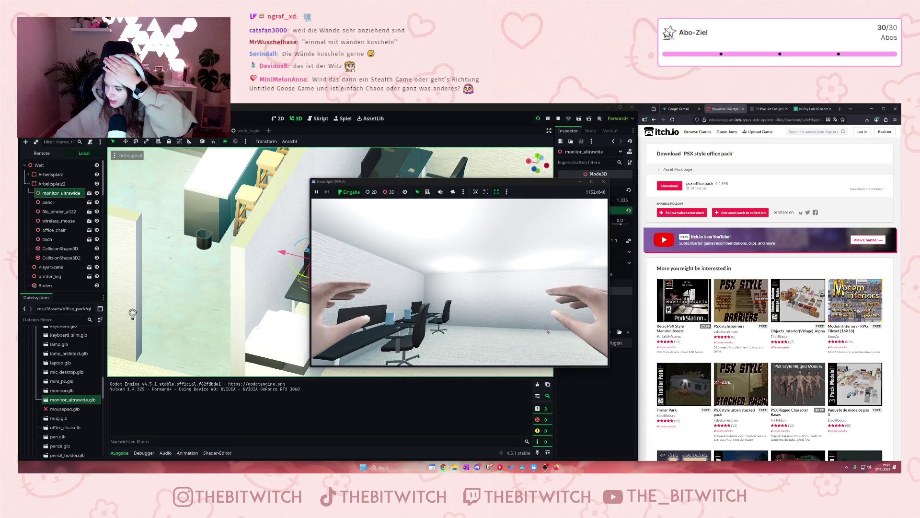
pyautogui.press('a')
pyautogui.press('d')
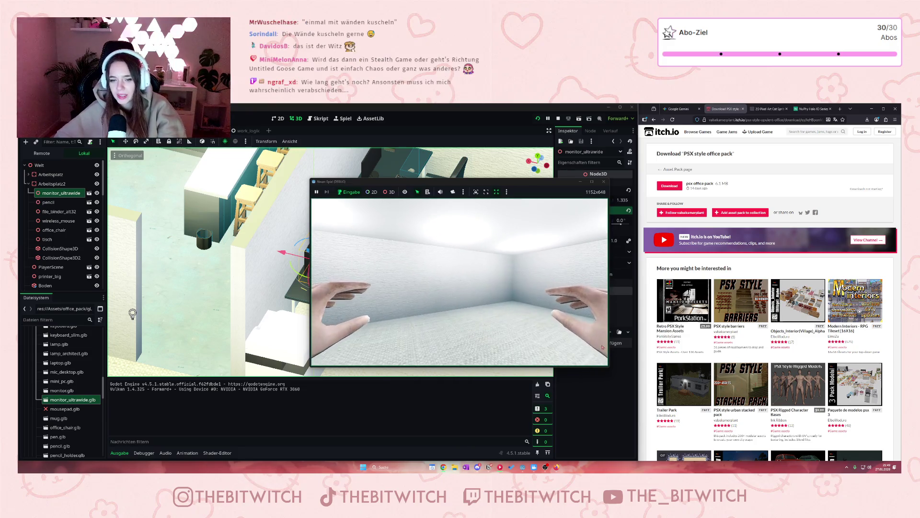
pyautogui.press('a')
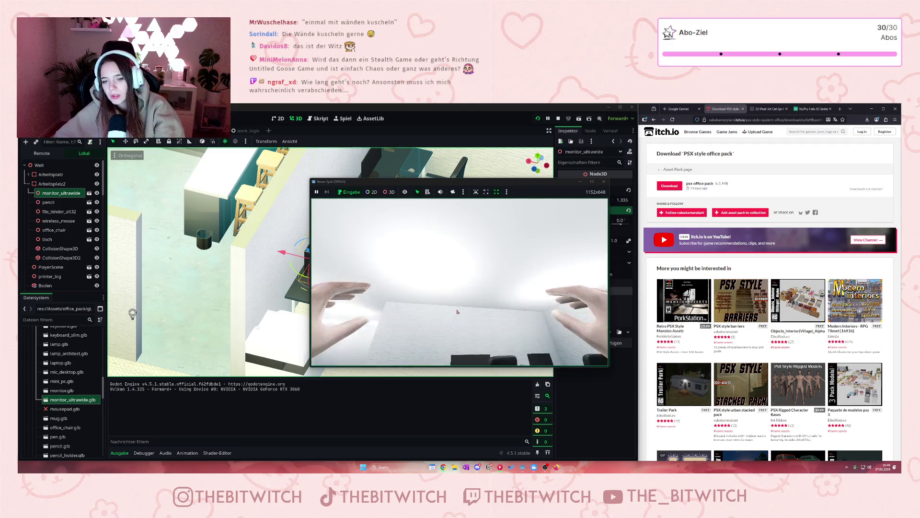
pyautogui.click(604, 181)
pyautogui.scroll(-5, 445, 232)
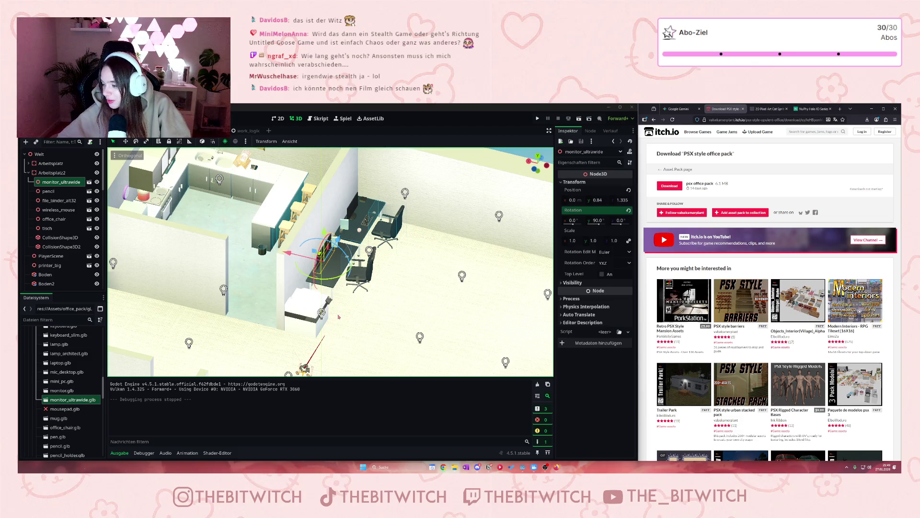
# Step: Pan and zoom onto the ultrawide monitor desk and scroll the FileSystem to keyboard_slim.glb
pyautogui.moveTo(344, 324)
pyautogui.mouseDown()
pyautogui.moveTo(372, 292)
pyautogui.moveTo(438, 371)
pyautogui.mouseUp()
pyautogui.moveTo(376, 263); pyautogui.dragTo(489, 225)
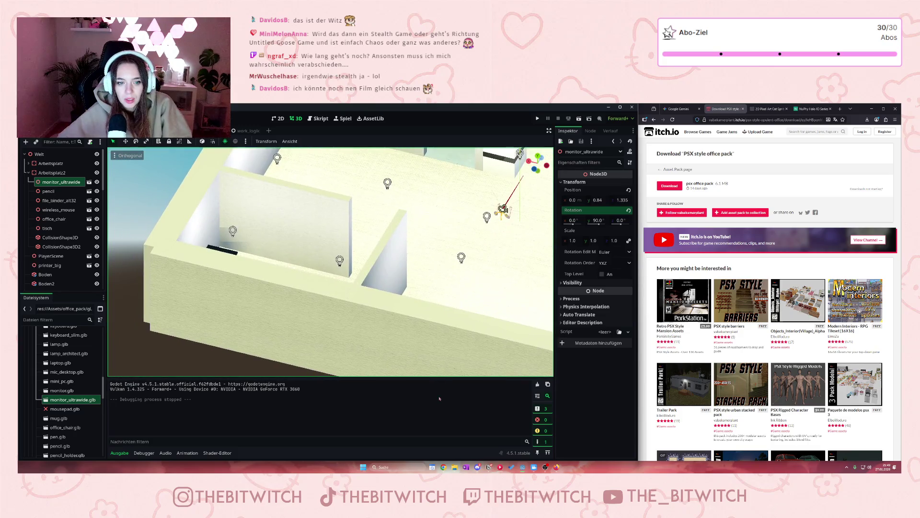
pyautogui.scroll(-3, 363, 300)
pyautogui.scroll(-3, 363, 299)
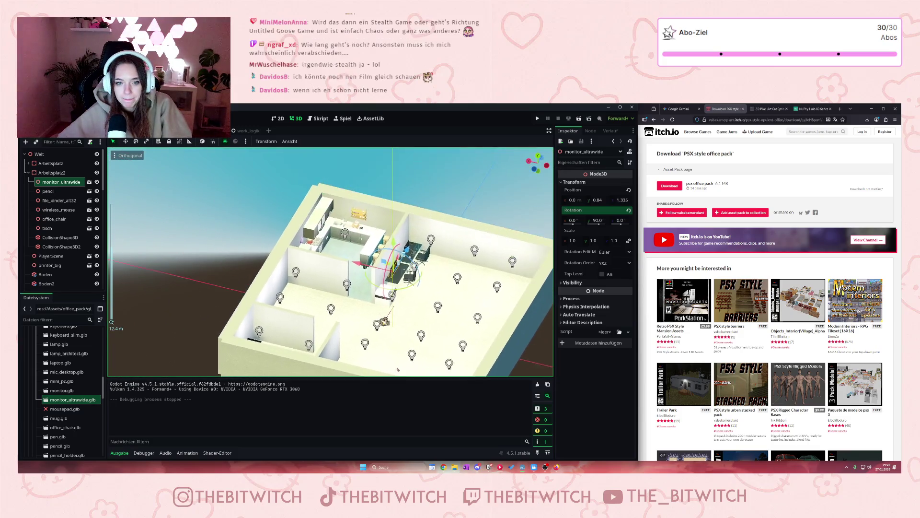
pyautogui.scroll(6, 364, 300)
pyautogui.scroll(5, 331, 262)
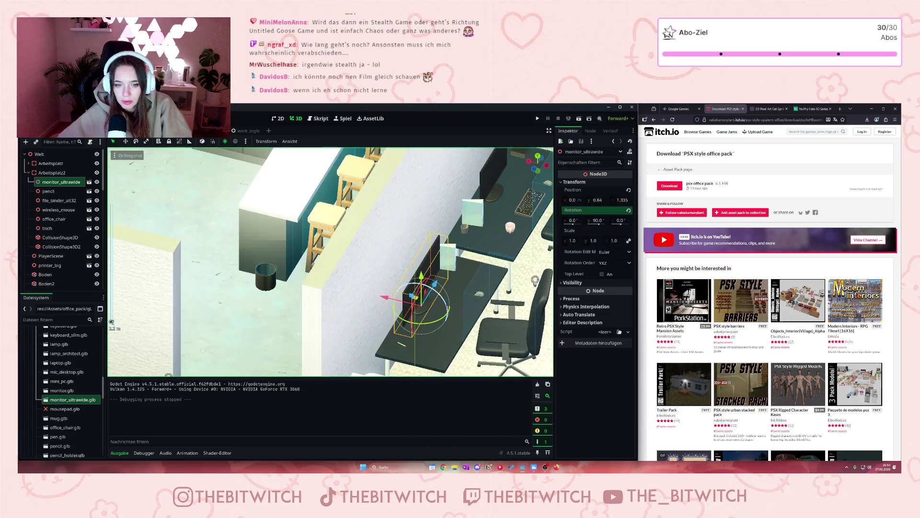
pyautogui.scroll(5, 439, 290)
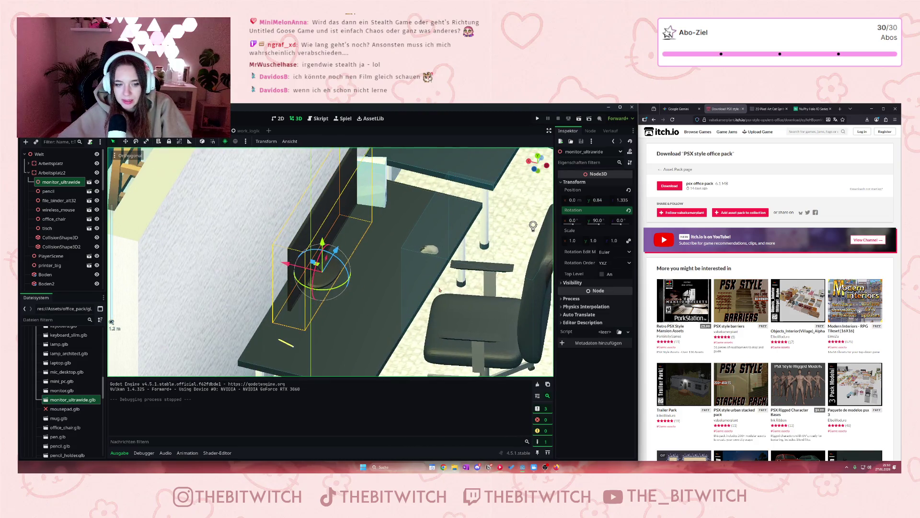
pyautogui.scroll(-3, 77, 393)
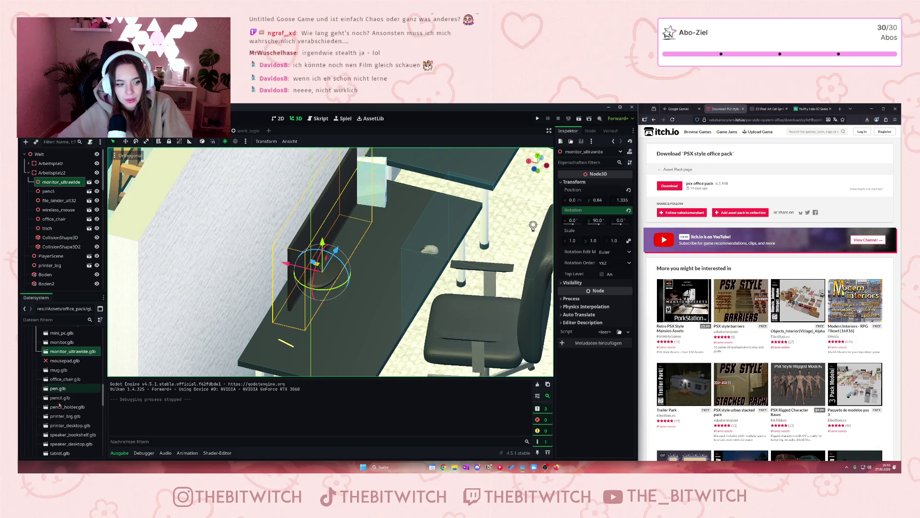
pyautogui.scroll(1, 77, 394)
pyautogui.scroll(1, 77, 407)
pyautogui.scroll(4, 77, 410)
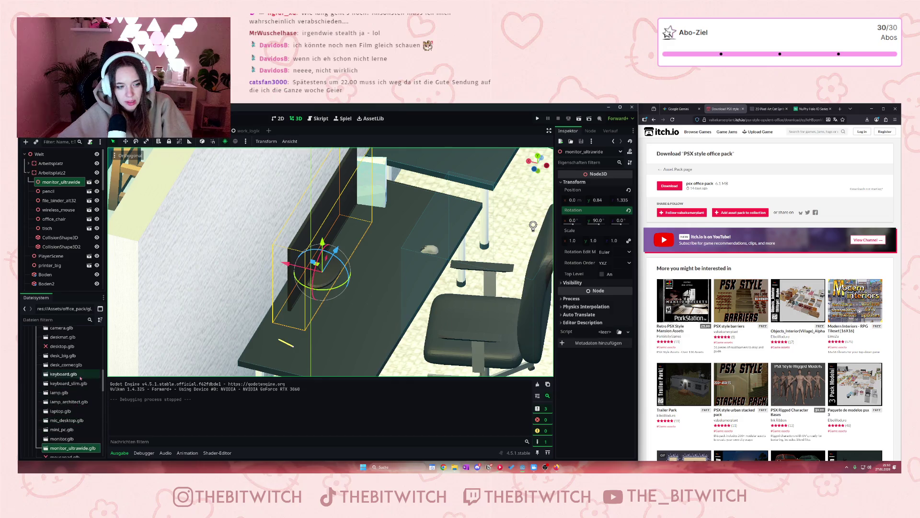
# Step: Add keyboard_slim.glb under Arbeitsplatz2 and move it from the floor onto the desk
pyautogui.click(76, 383)
pyautogui.moveTo(105, 265); pyautogui.dragTo(47, 178)
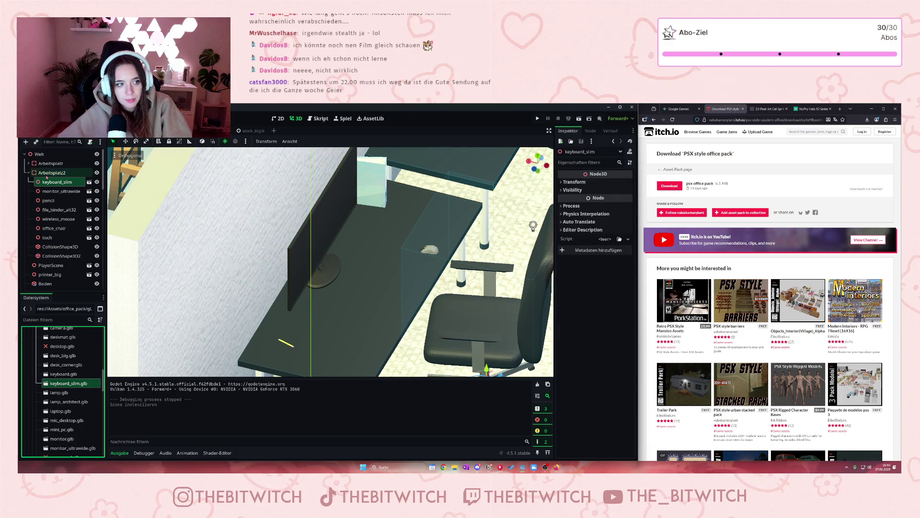
pyautogui.scroll(-3, 331, 261)
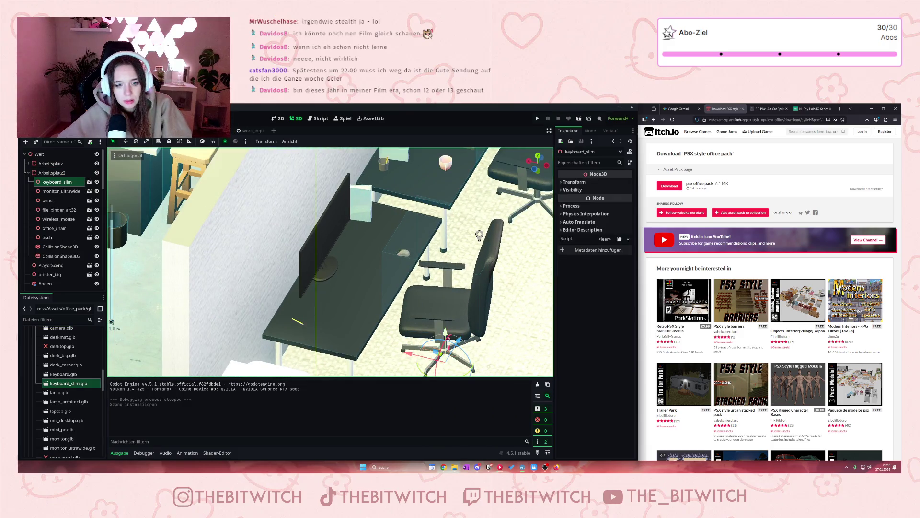
pyautogui.moveTo(445, 352)
pyautogui.mouseDown()
pyautogui.moveTo(365, 309)
pyautogui.moveTo(357, 286)
pyautogui.mouseUp()
pyautogui.moveTo(371, 261); pyautogui.dragTo(370, 253)
pyautogui.scroll(8, 402, 276)
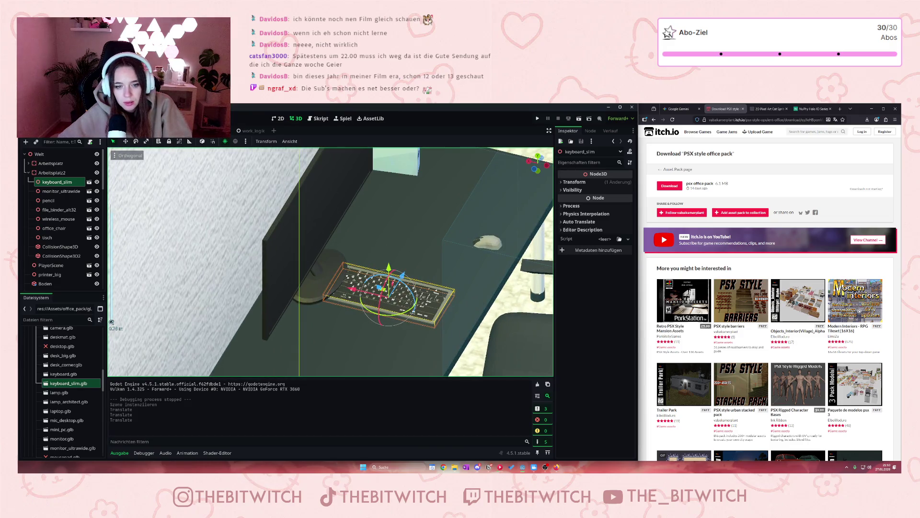
# Step: Turn the keyboard 90 degrees on Y and slide it along X in front of the monitor
pyautogui.click(574, 181)
pyautogui.click(596, 220)
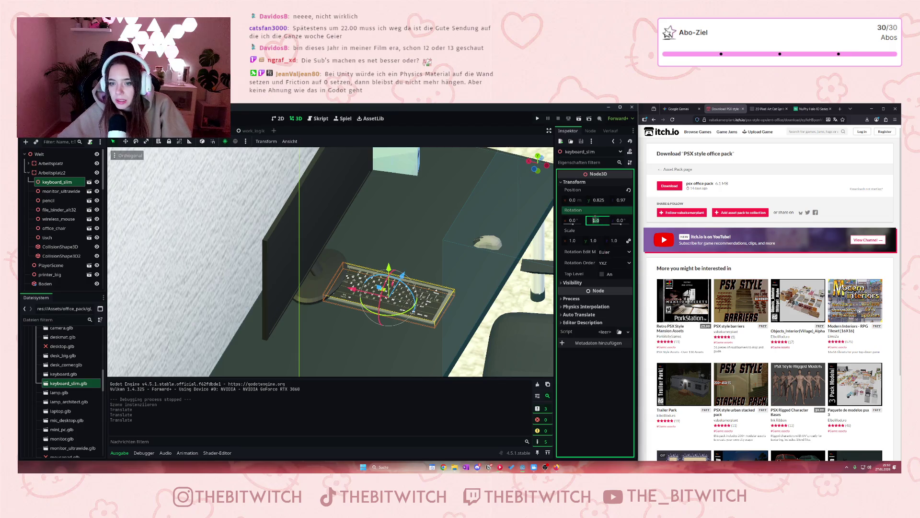
pyautogui.write('90')
pyautogui.press('Return')
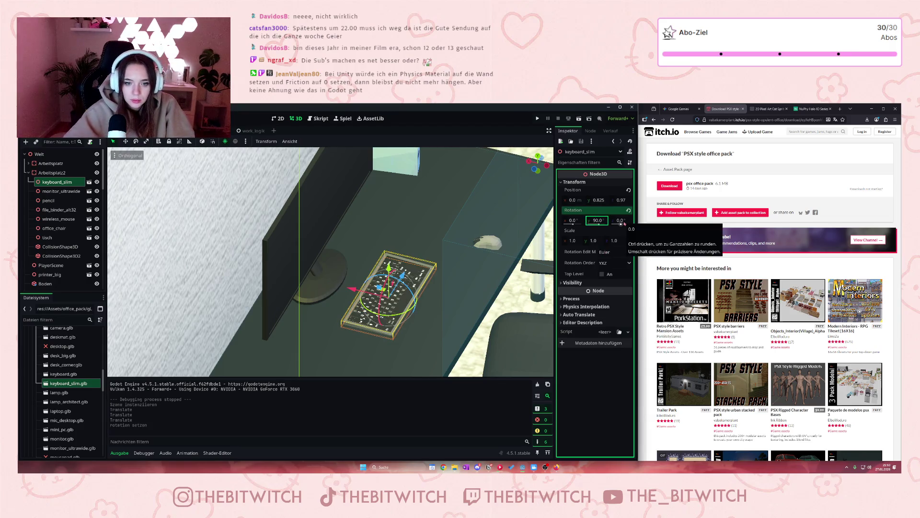
pyautogui.moveTo(353, 289); pyautogui.dragTo(404, 293)
# Step: Check the placement from a top-down view of the office and reselect the slim keyboard
pyautogui.click(409, 276)
pyautogui.scroll(-3, 408, 276)
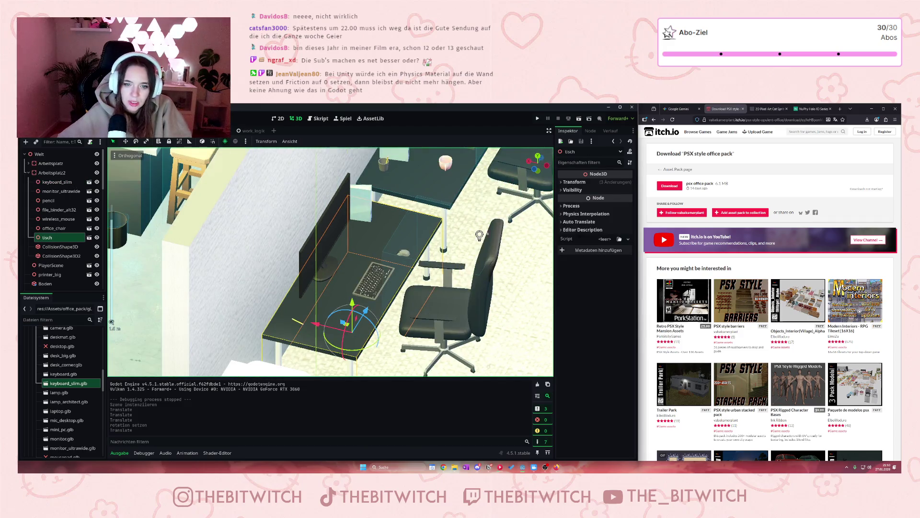
pyautogui.press('KP_7')
pyautogui.scroll(-6, 480, 161)
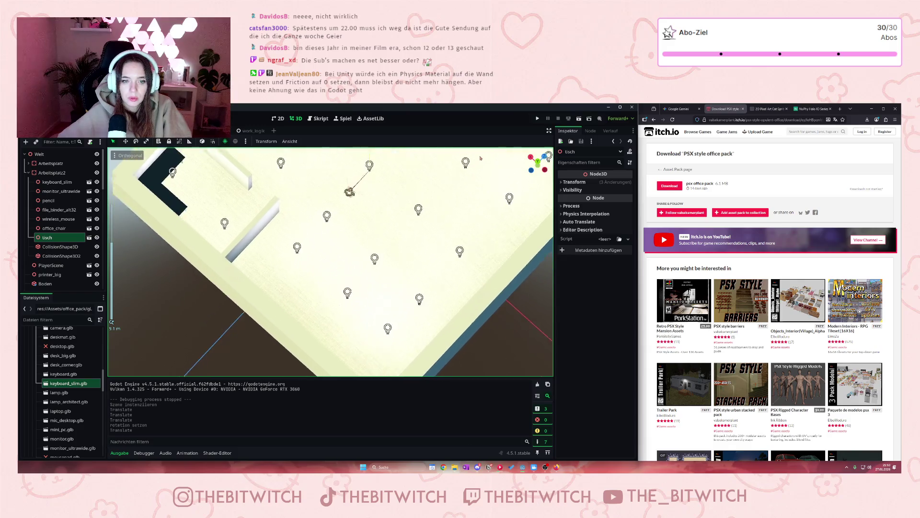
pyautogui.scroll(-3, 480, 161)
pyautogui.scroll(6, 358, 332)
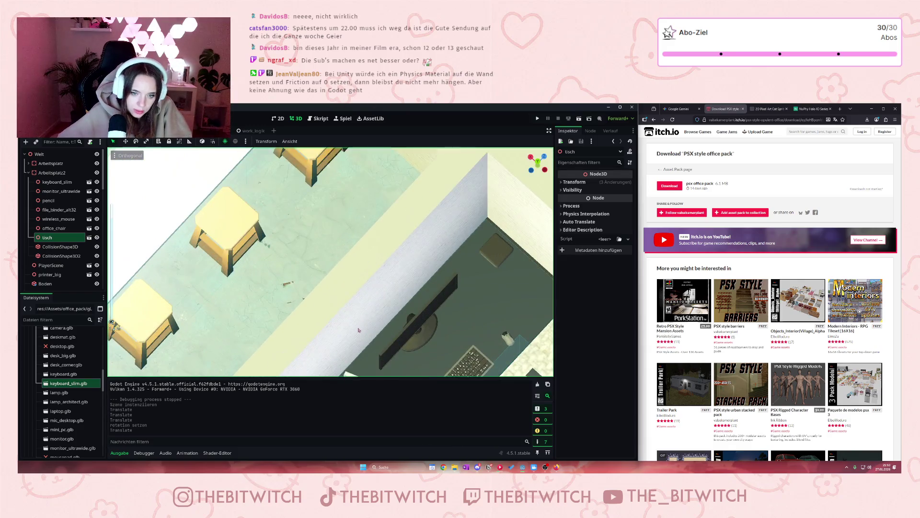
pyautogui.scroll(5, 358, 331)
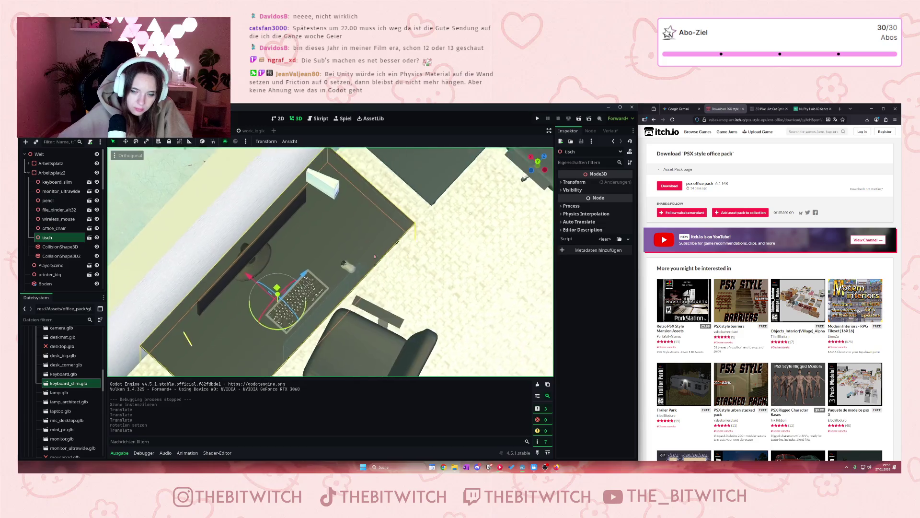
pyautogui.click(290, 300)
pyautogui.moveTo(290, 299); pyautogui.dragTo(362, 103)
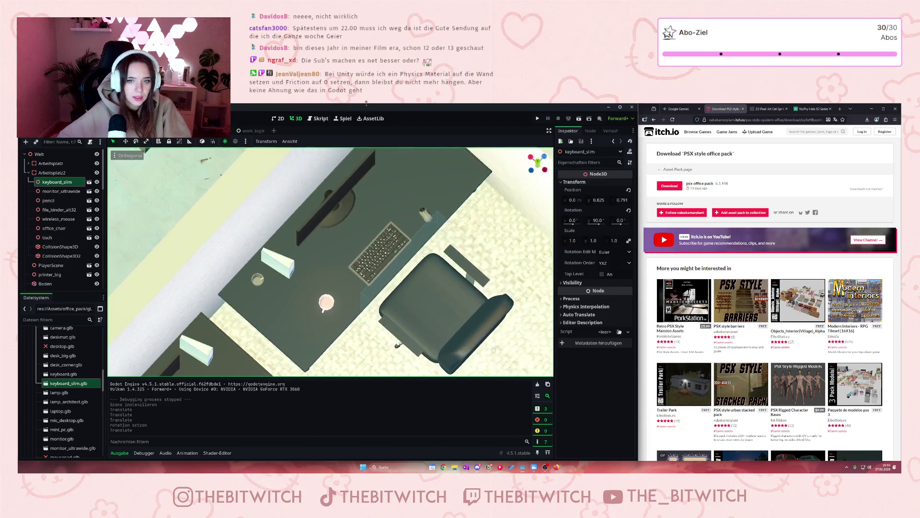
pyautogui.click(381, 247)
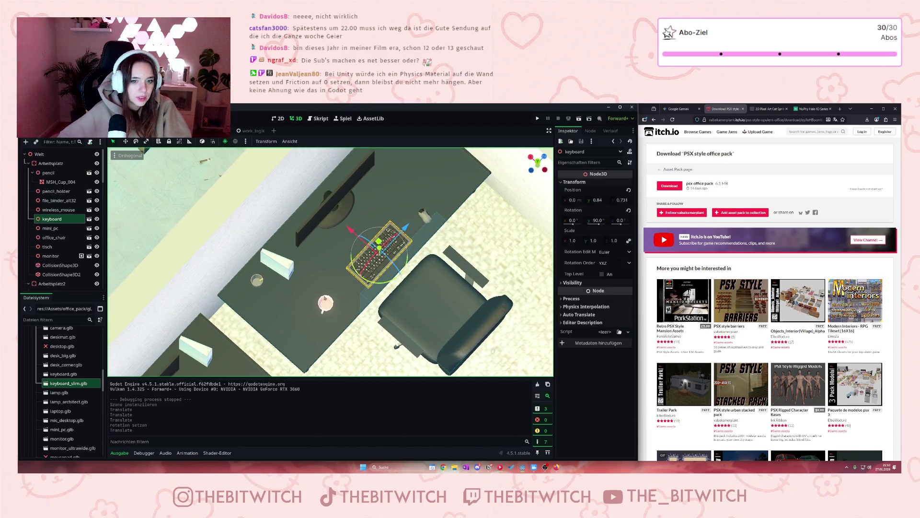
pyautogui.scroll(3, 430, 274)
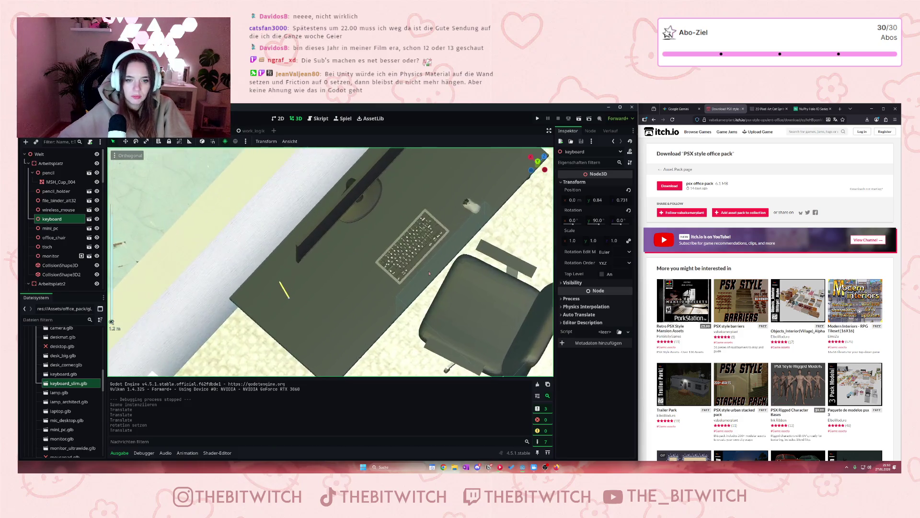
pyautogui.scroll(5, 430, 274)
pyautogui.scroll(-10, 432, 302)
pyautogui.scroll(3, 414, 292)
pyautogui.scroll(2, 415, 294)
pyautogui.moveTo(69, 383); pyautogui.dragTo(379, 293)
pyautogui.scroll(2, 410, 308)
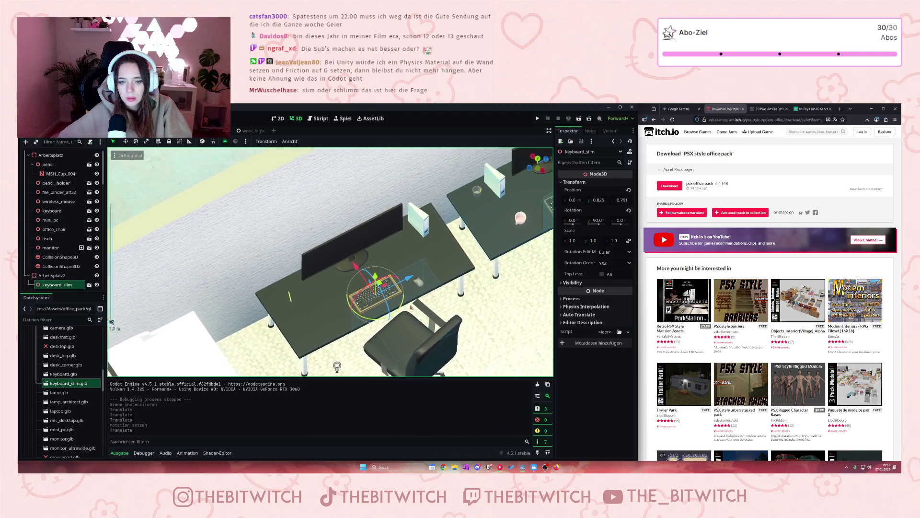
pyautogui.scroll(1, 411, 307)
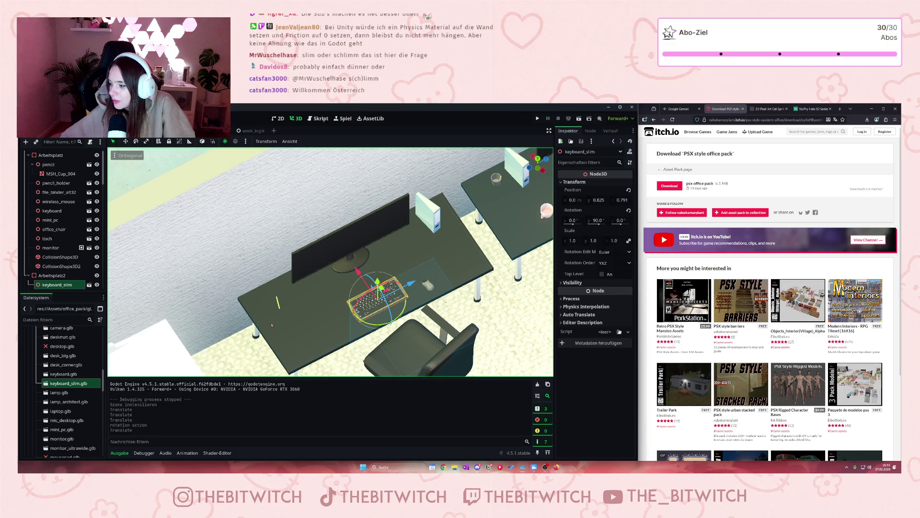
# Step: Select CSGBox3D7 and expand its Physics Interpolation, Process, Auto Translate and Editor Description sections
pyautogui.scroll(-6, 221, 320)
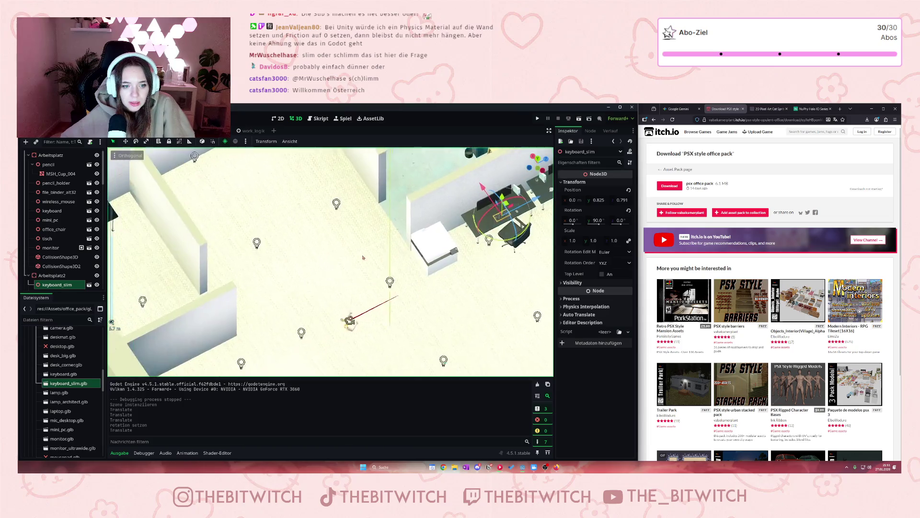
pyautogui.click(233, 300)
pyautogui.scroll(-3, 590, 249)
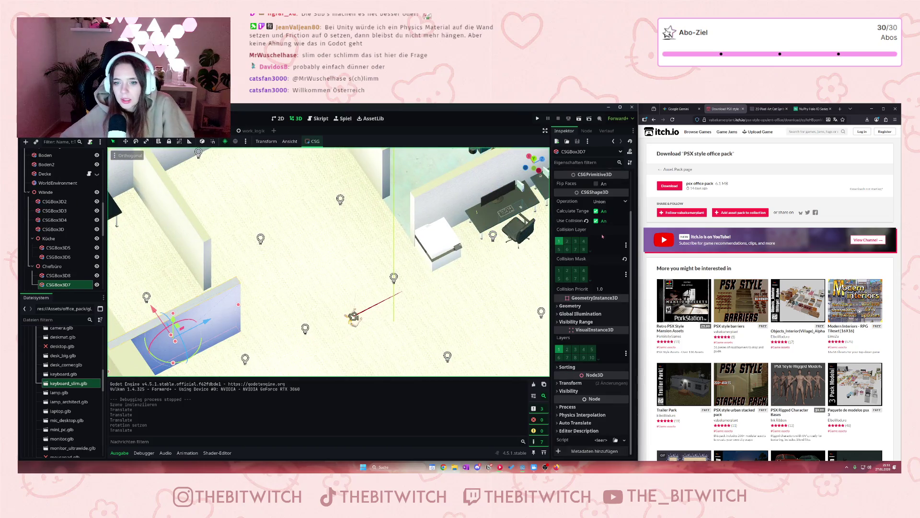
pyautogui.click(559, 416)
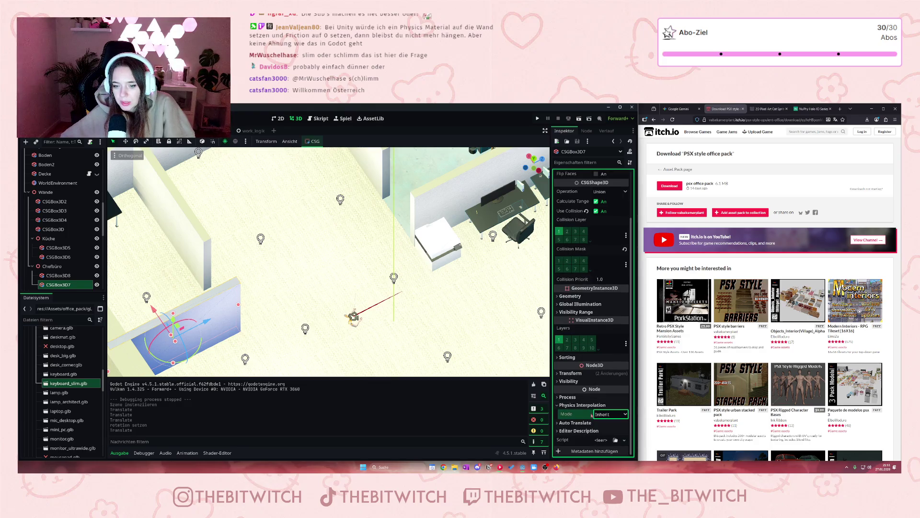
pyautogui.click(568, 396)
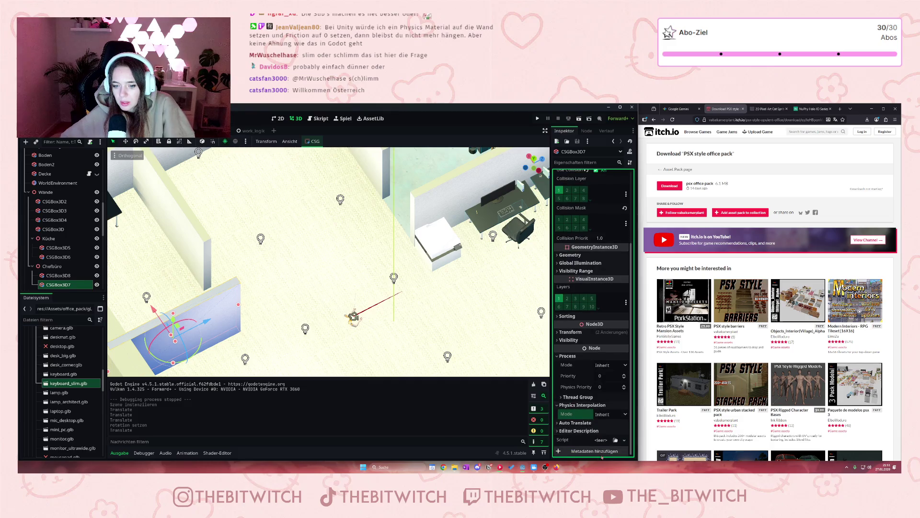
pyautogui.click(557, 422)
pyautogui.scroll(-1, 571, 429)
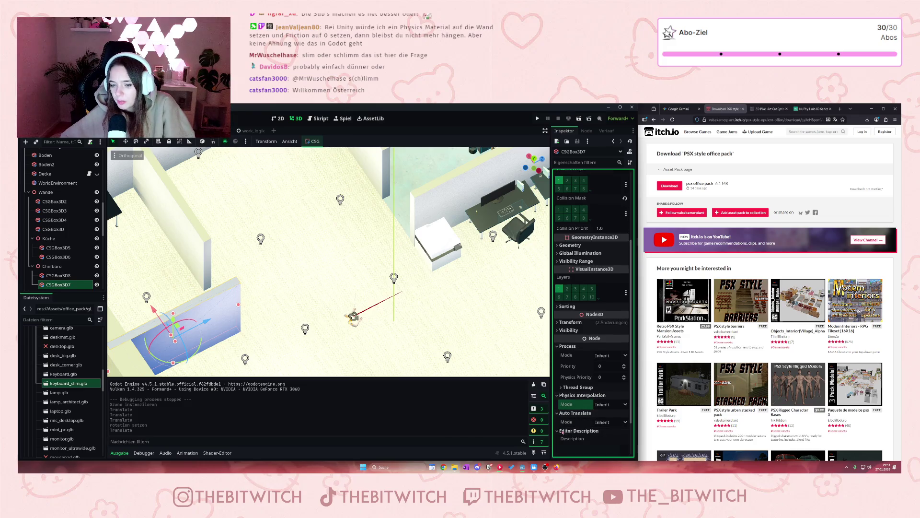
pyautogui.click(573, 430)
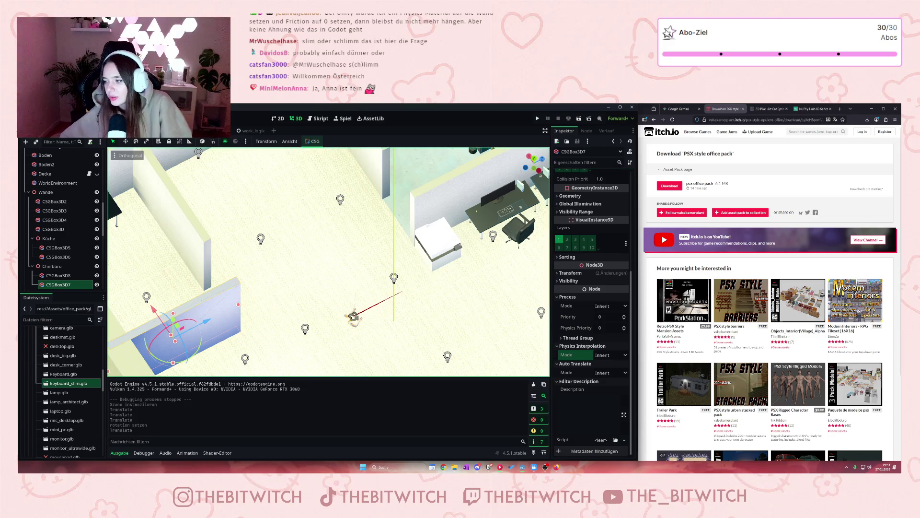
pyautogui.scroll(5, 504, 318)
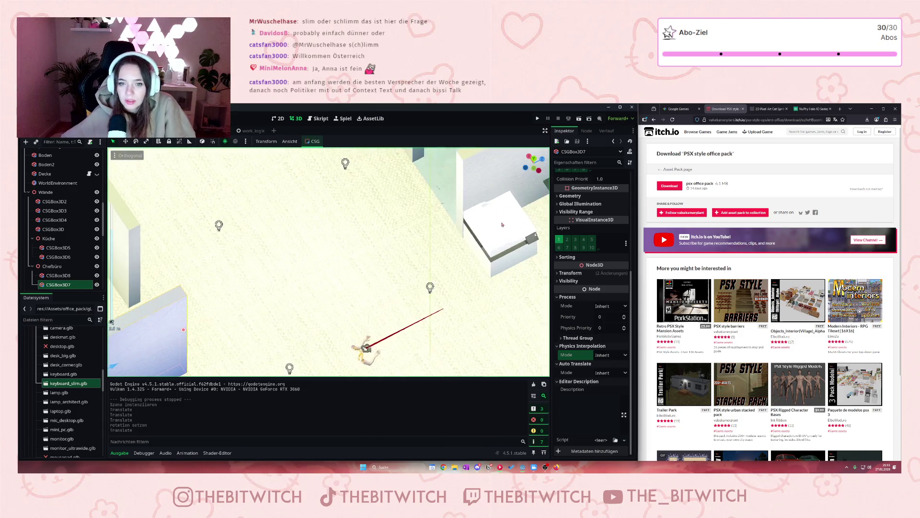
# Step: Zoom in on the office desks, select the chair, then select keyboard_slim on the desk
pyautogui.scroll(2, 503, 318)
pyautogui.moveTo(504, 318); pyautogui.dragTo(408, 309)
pyautogui.scroll(2, 408, 309)
pyautogui.scroll(3, 396, 270)
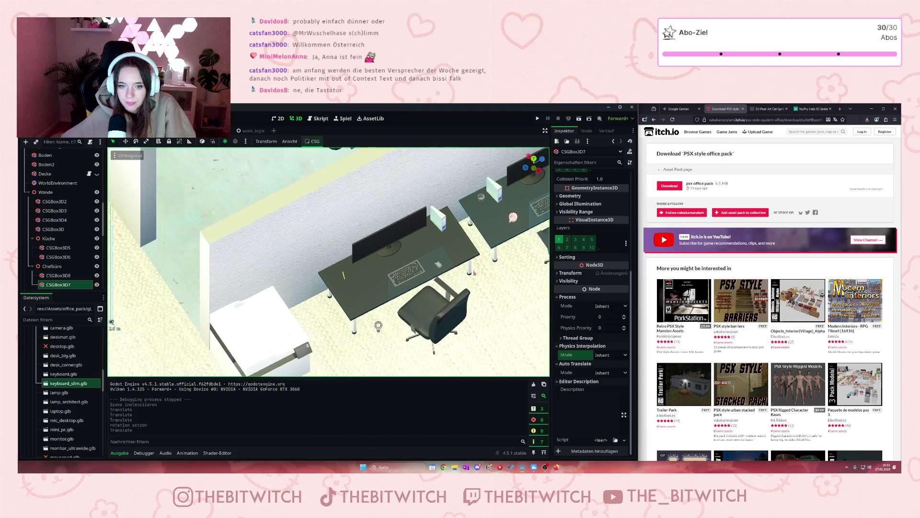
pyautogui.scroll(-3, 396, 270)
pyautogui.click(420, 305)
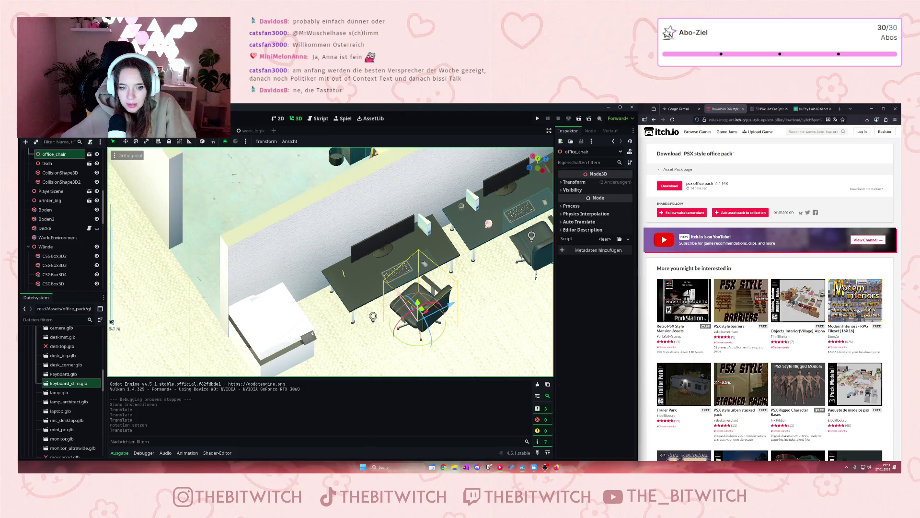
pyautogui.scroll(3, 409, 295)
pyautogui.scroll(-3, 409, 294)
pyautogui.scroll(3, 409, 294)
pyautogui.click(475, 281)
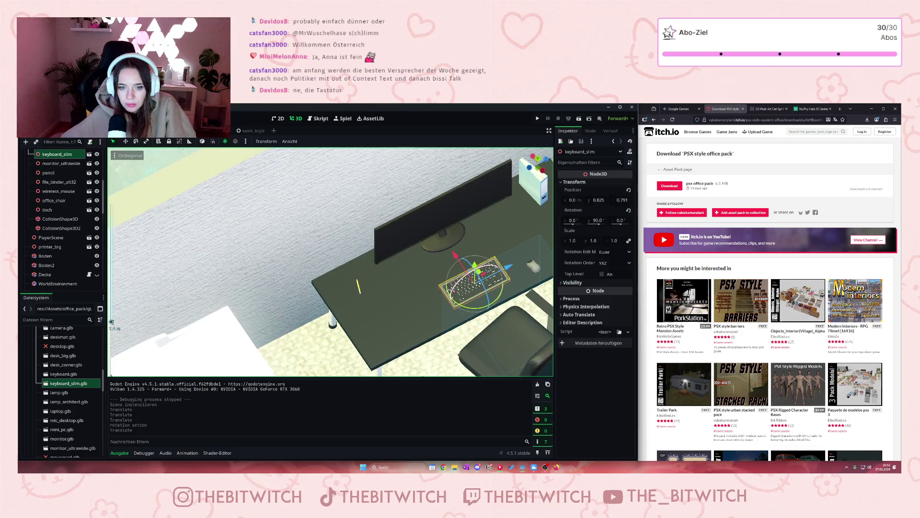
pyautogui.scroll(-2, 463, 329)
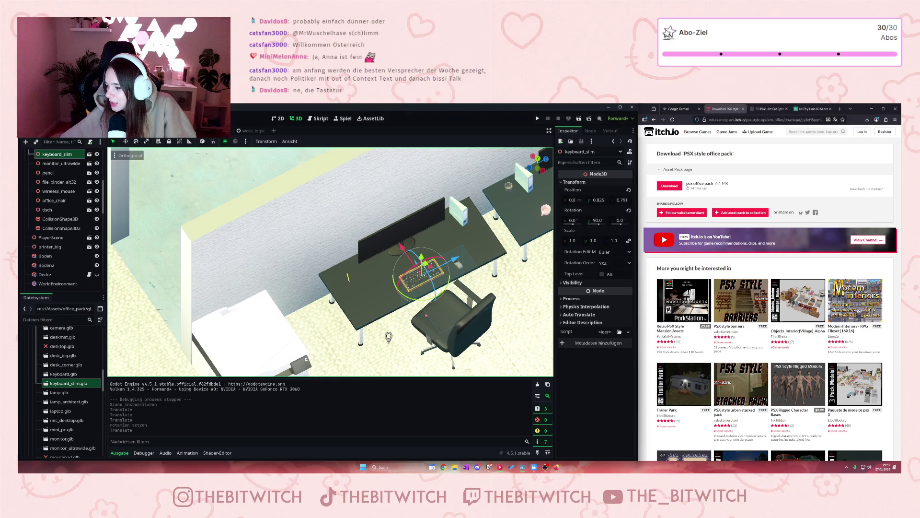
pyautogui.scroll(5, 426, 314)
pyautogui.press('f')
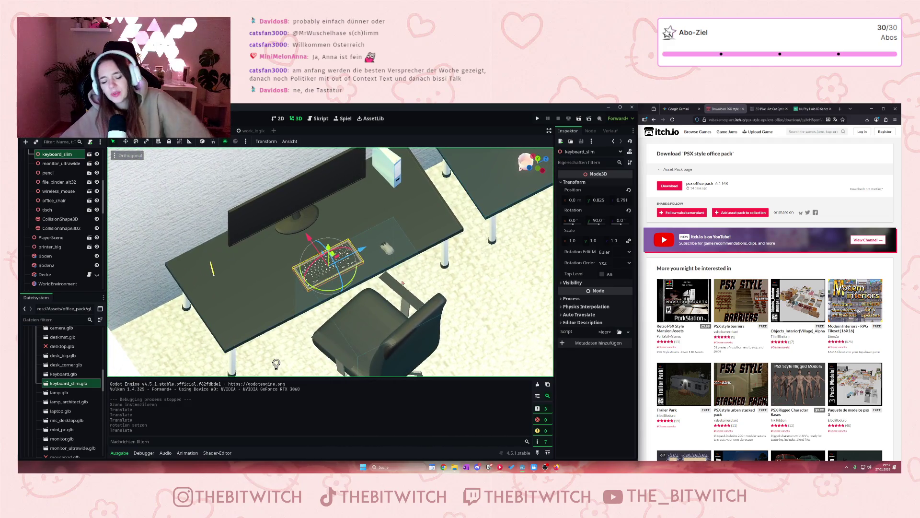
pyautogui.scroll(-5, 402, 281)
pyautogui.scroll(7, 398, 270)
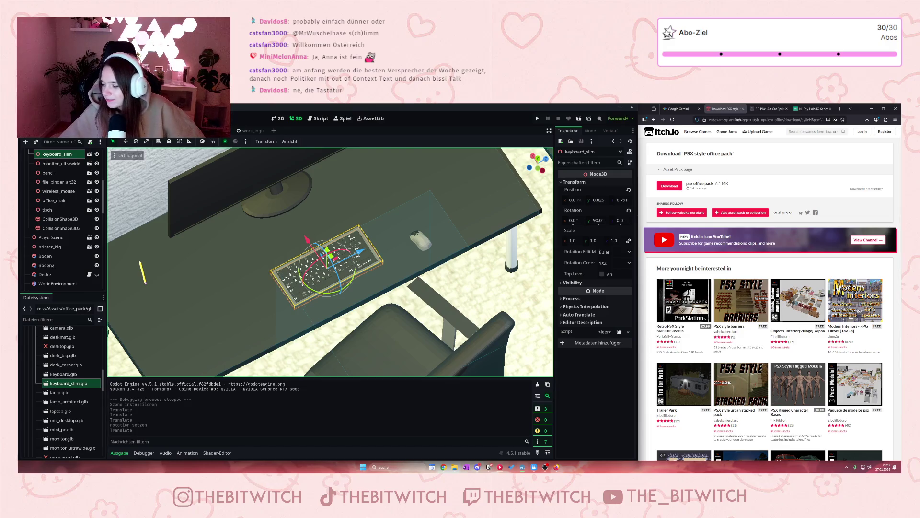
pyautogui.scroll(-8, 239, 293)
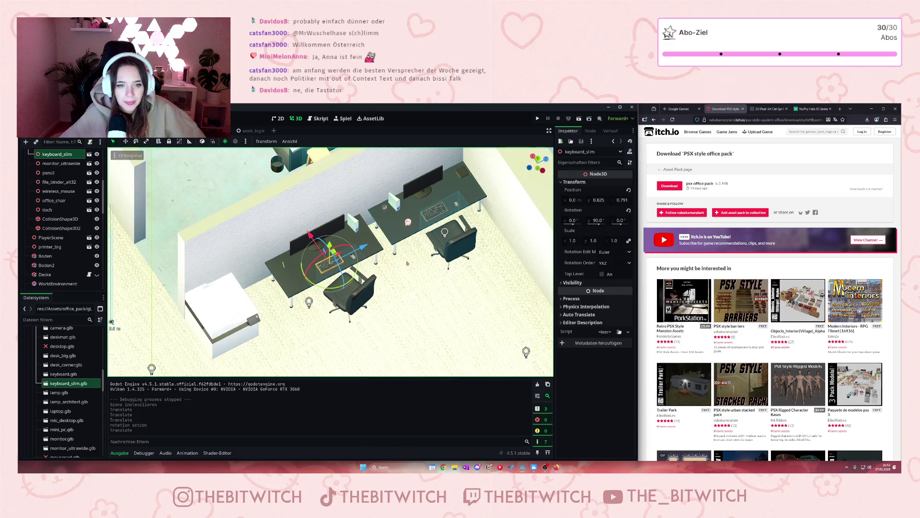
pyautogui.scroll(2, 395, 263)
pyautogui.scroll(-8, 396, 262)
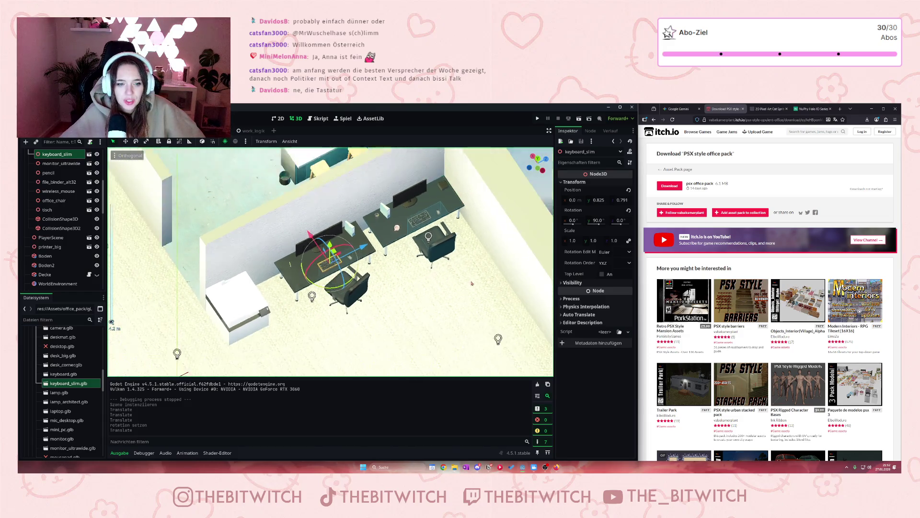
pyautogui.scroll(3, 406, 298)
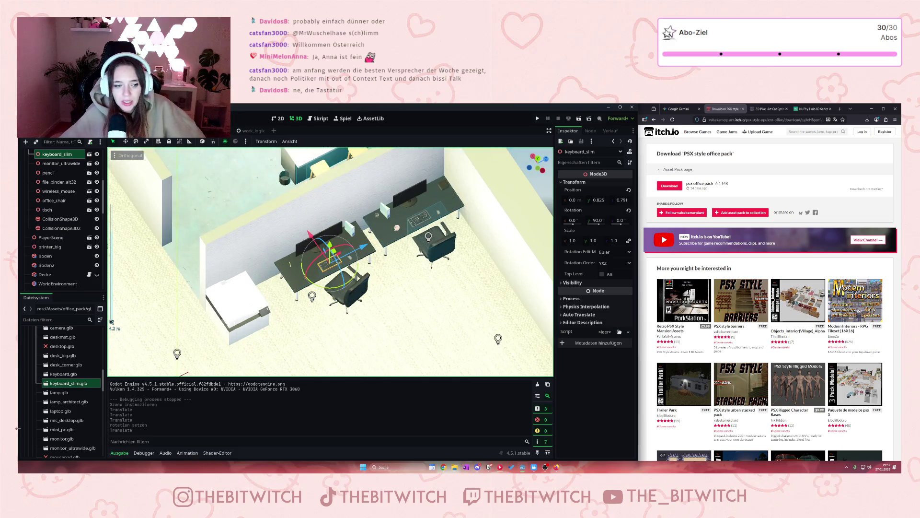
pyautogui.scroll(3, 58, 383)
# Step: Collapse office_pack, expand the office ass folder, and briefly open the couches folder
pyautogui.click(32, 371)
pyautogui.click(32, 362)
pyautogui.scroll(-2, 48, 379)
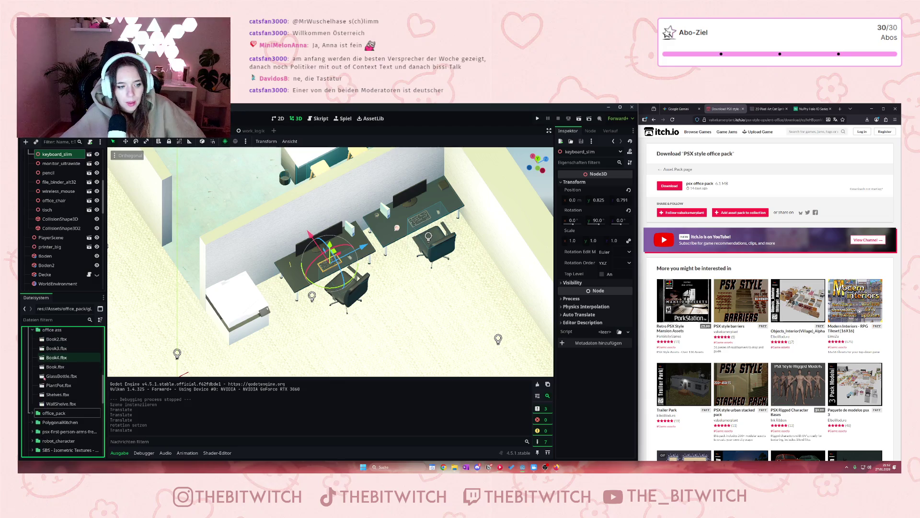
pyautogui.scroll(5, 59, 387)
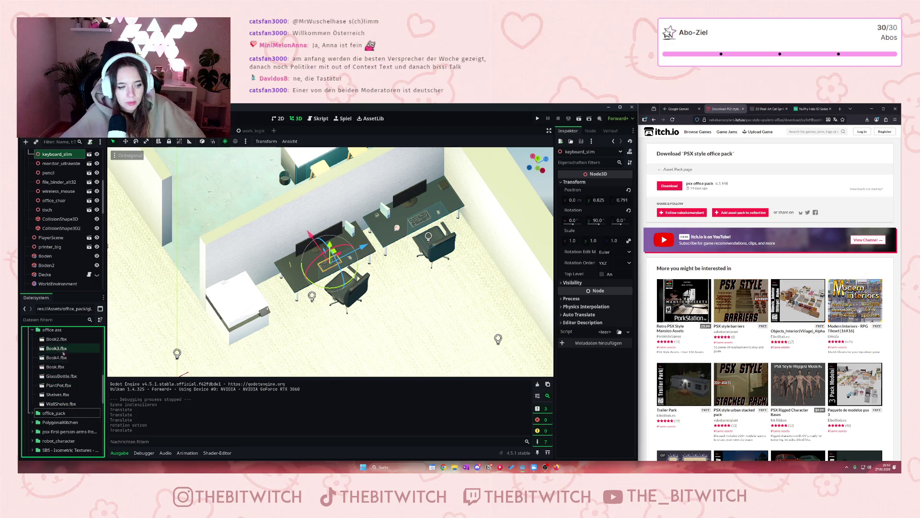
pyautogui.scroll(-3, 59, 388)
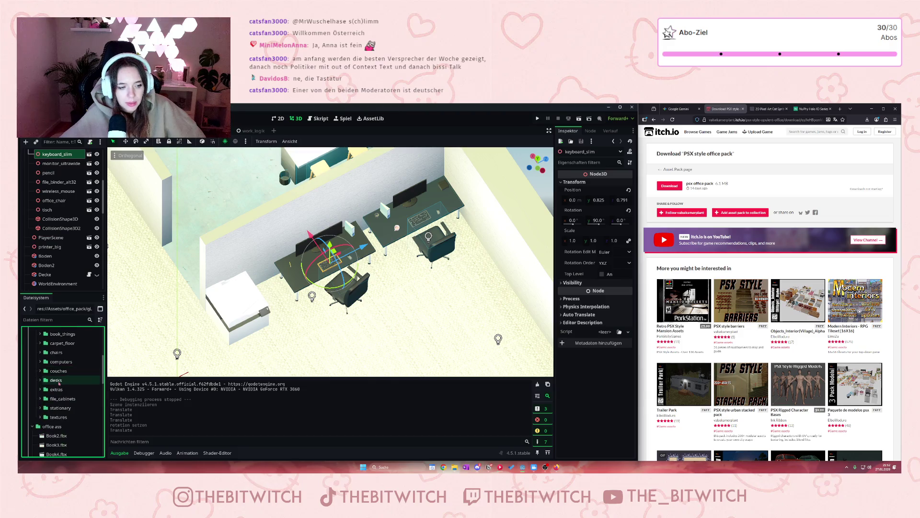
pyautogui.click(40, 371)
pyautogui.click(40, 371)
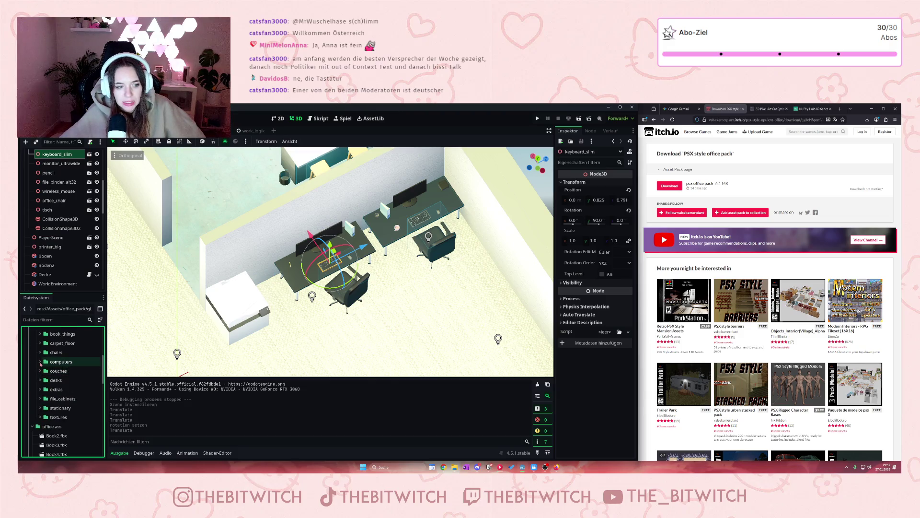
pyautogui.scroll(-5, 302, 301)
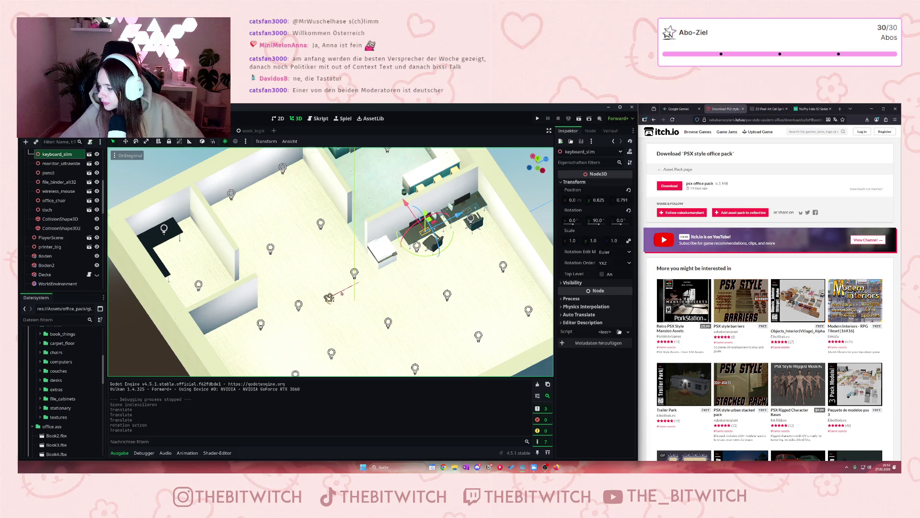
# Step: Focus the view on the slim keyboard and orbit to look along both desks
pyautogui.press('f')
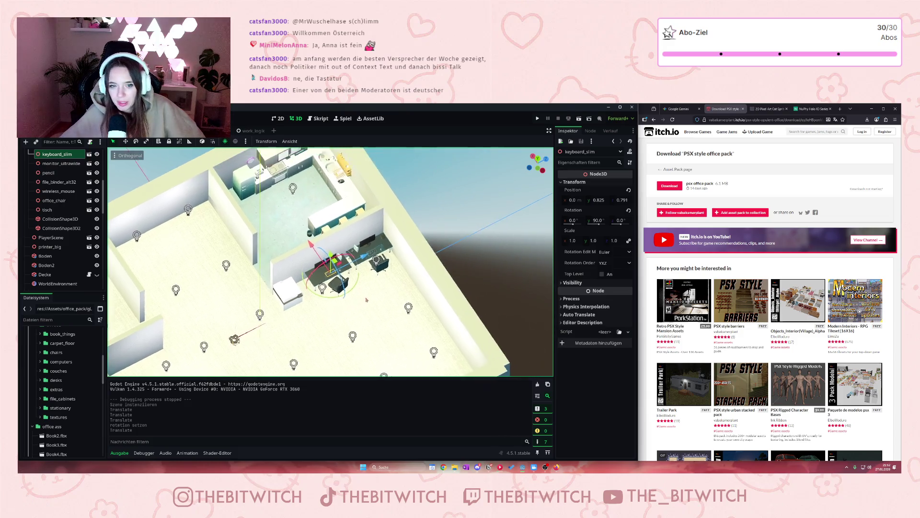
pyautogui.moveTo(533, 261)
pyautogui.mouseDown()
pyautogui.moveTo(488, 313)
pyautogui.moveTo(484, 284)
pyautogui.mouseUp()
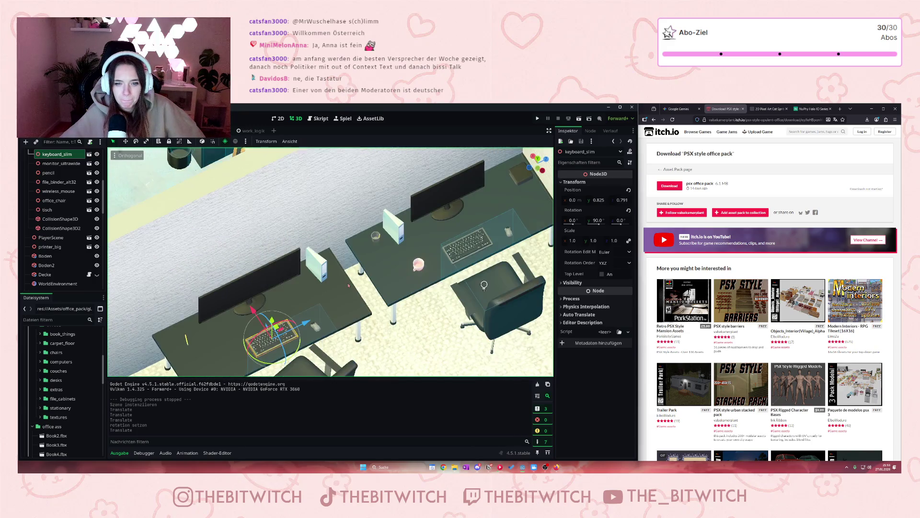
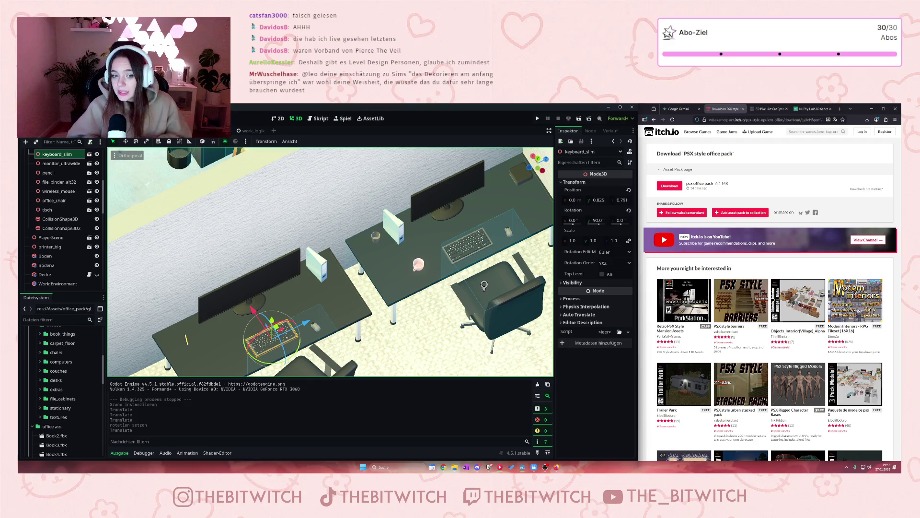
# Step: Pan and zoom the 3D view away from the desks to show the empty office floor
pyautogui.moveTo(337, 305); pyautogui.dragTo(365, 181)
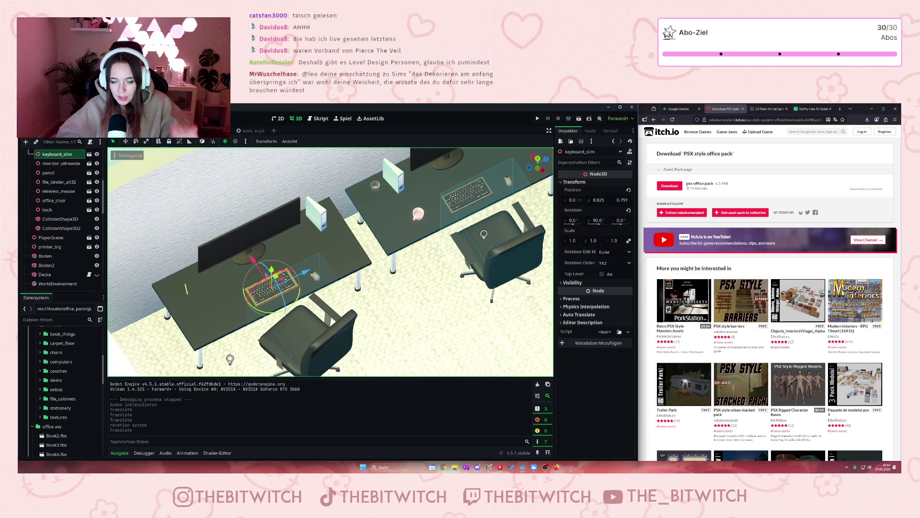
pyautogui.scroll(-5, 350, 231)
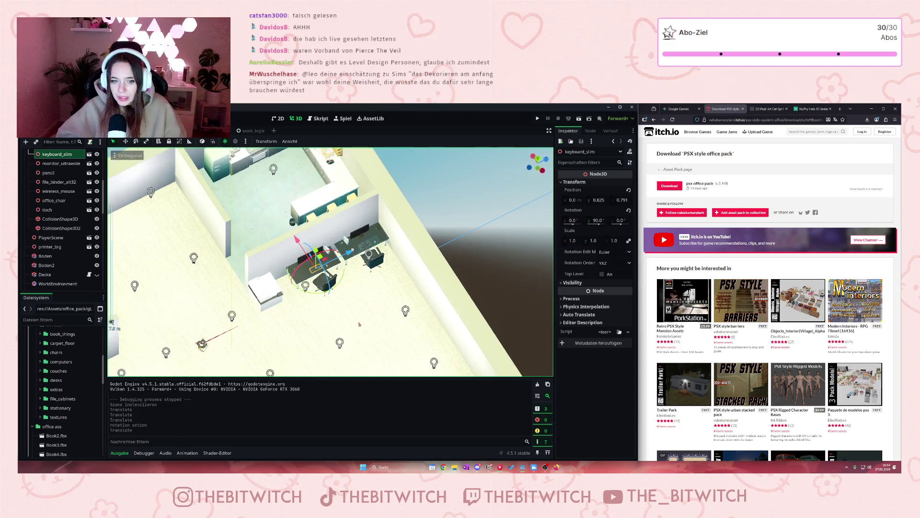
pyautogui.scroll(3, 477, 241)
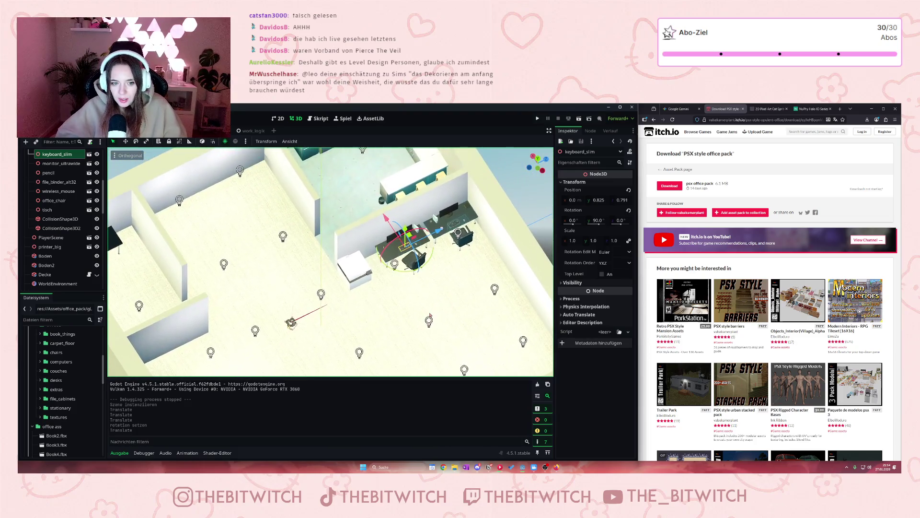
pyautogui.moveTo(217, 238); pyautogui.dragTo(389, 234)
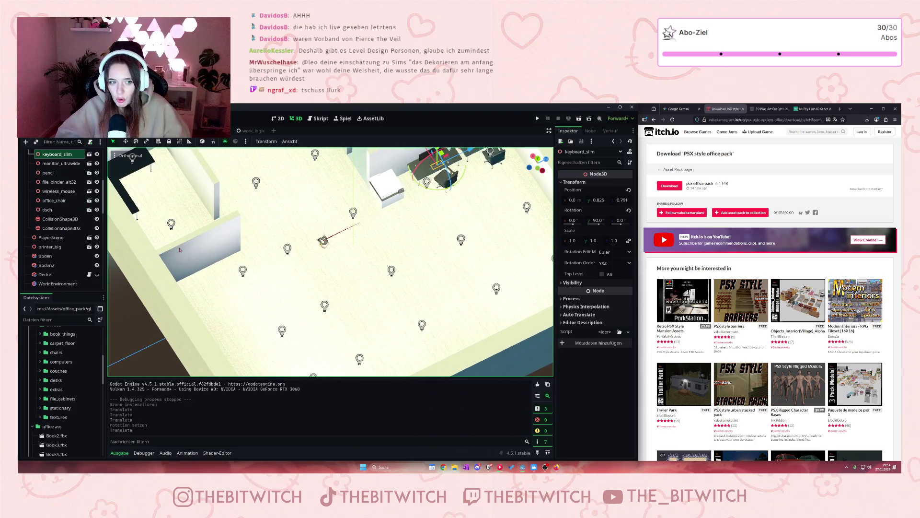